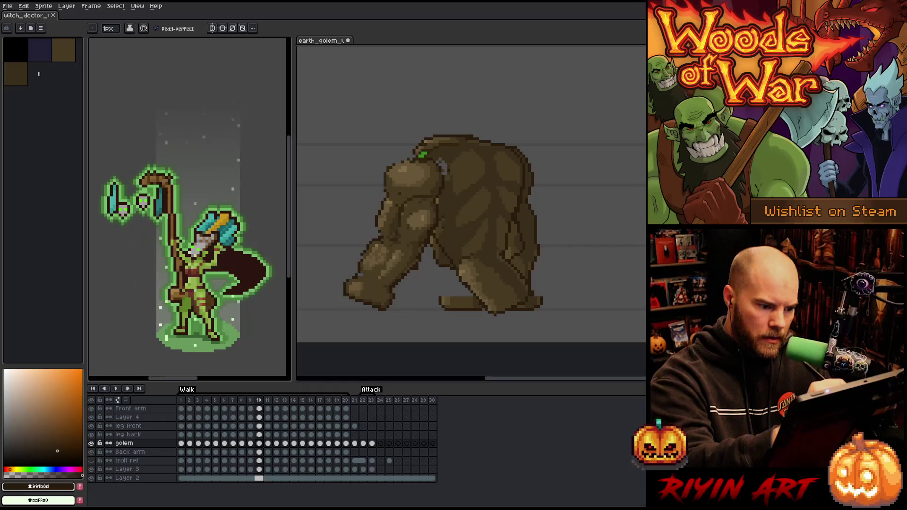
# Retouch the golem's mid and darker brown shading pixels, moving on to frame 11.
pyautogui.press('b')
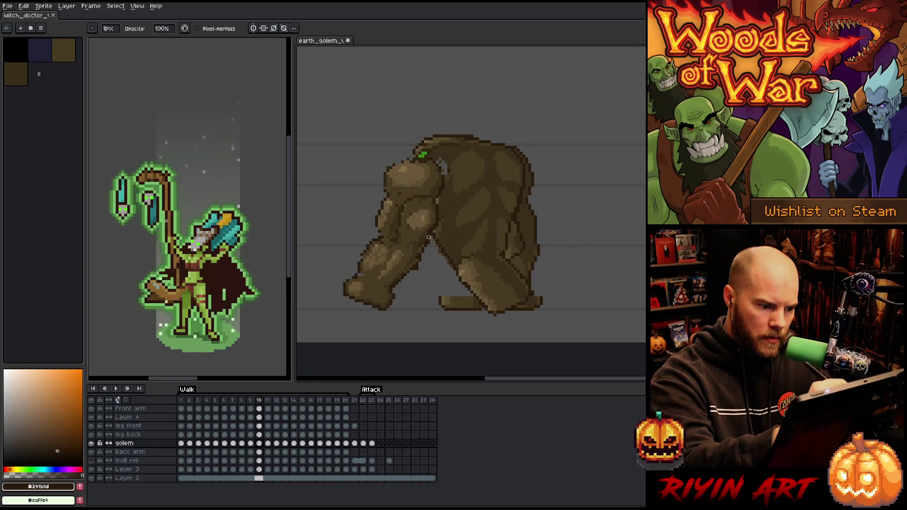
pyautogui.press('e')
pyautogui.keyDown('alt'); pyautogui.click(454, 194); pyautogui.keyUp('alt')
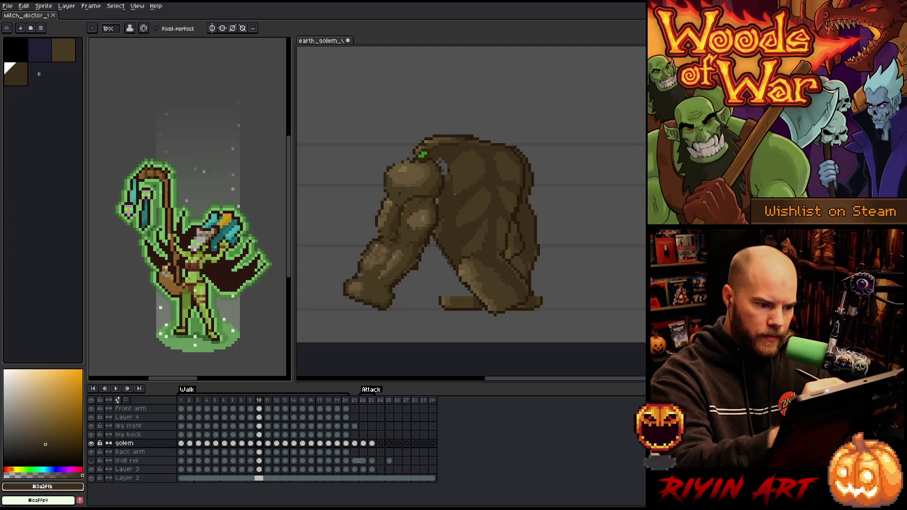
pyautogui.press('.')
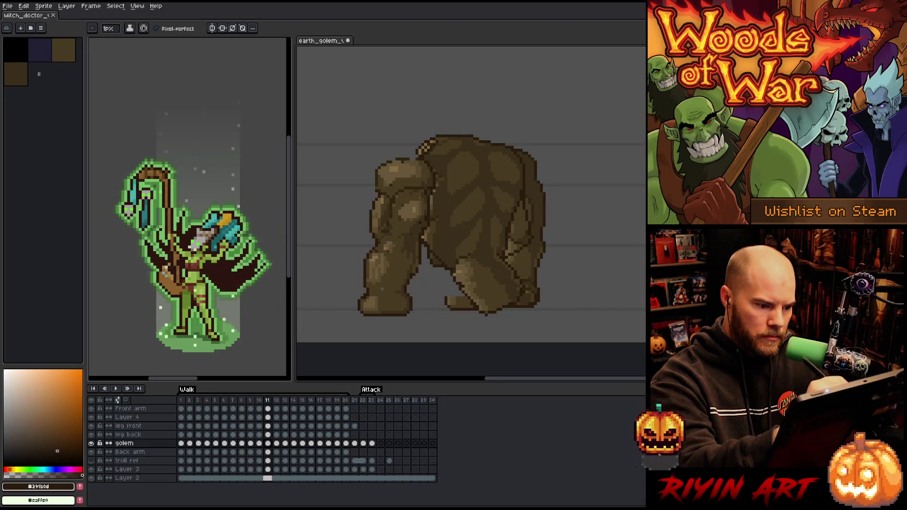
pyautogui.press('e')
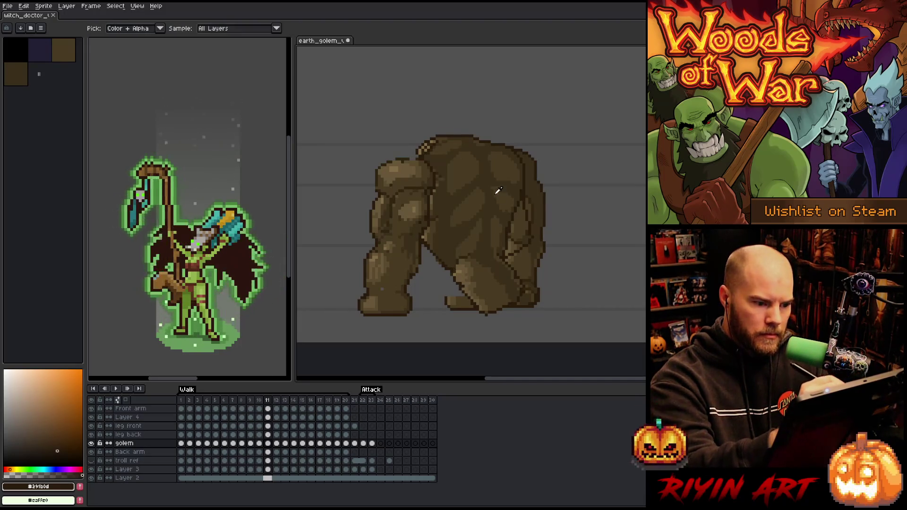
pyautogui.keyDown('alt'); pyautogui.click(506, 186); pyautogui.keyUp('alt')
pyautogui.keyDown('alt'); pyautogui.click(521, 192); pyautogui.keyUp('alt')
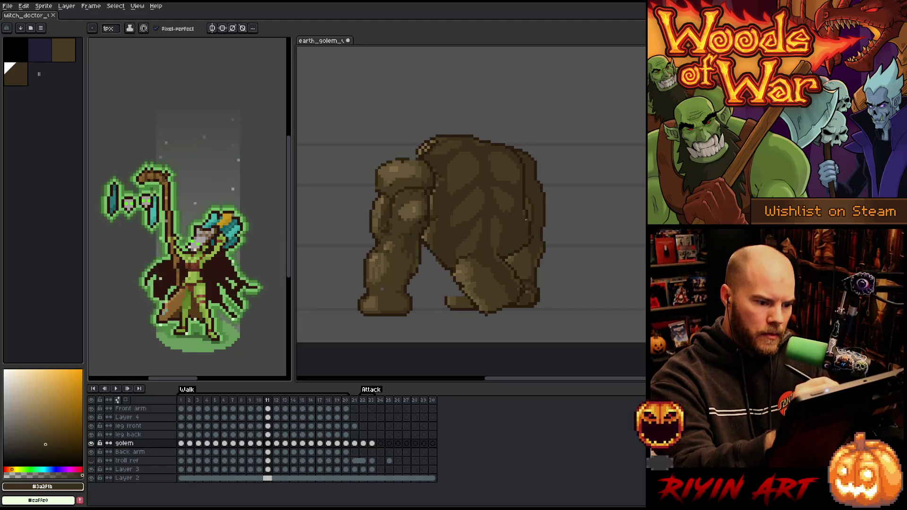
# Redraw the golem's dark outline pixels and rebalance its body browns in frame 11.
pyautogui.keyDown('alt'); pyautogui.click(529, 230); pyautogui.keyUp('alt')
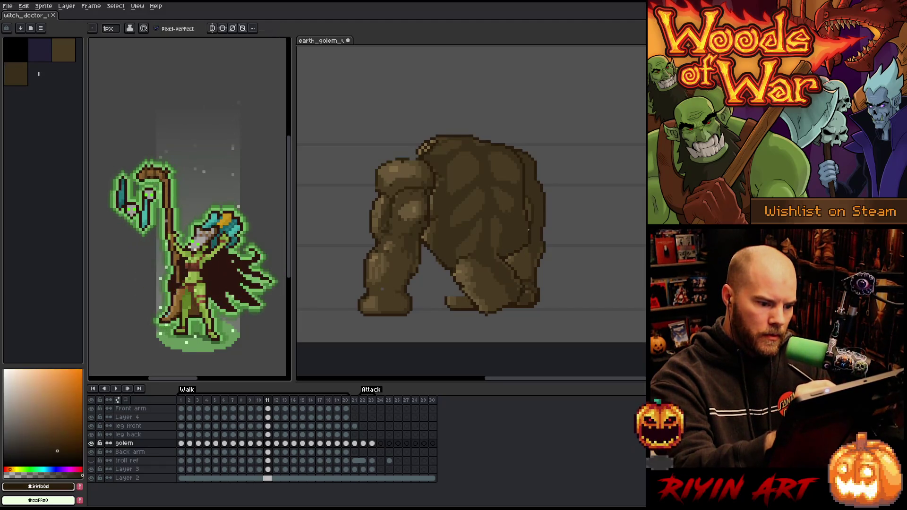
pyautogui.press('e')
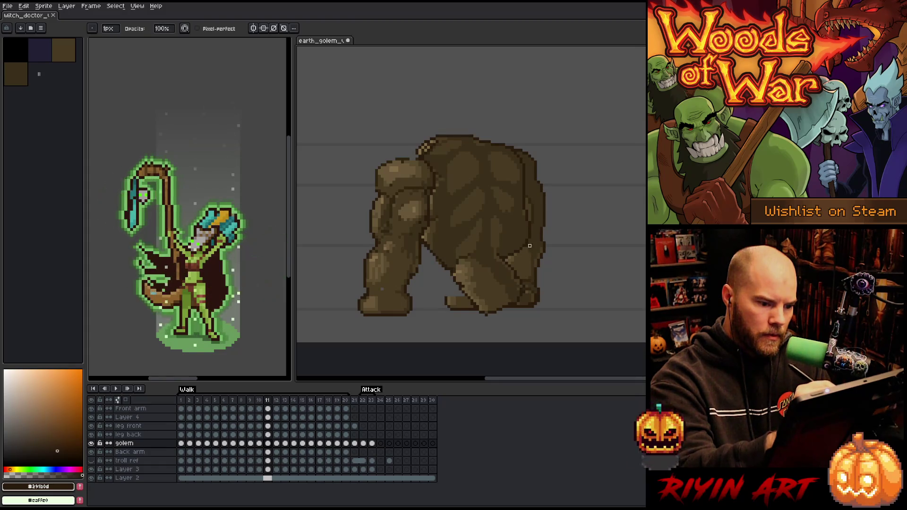
pyautogui.press('b')
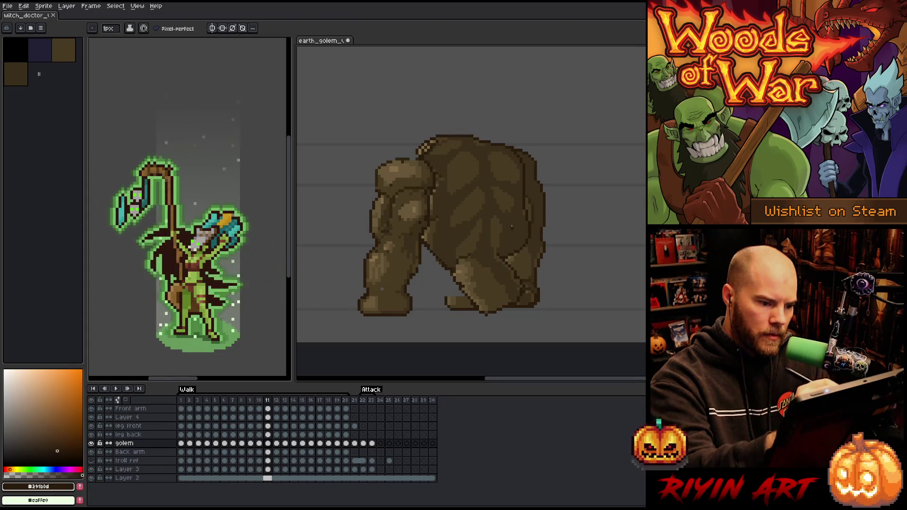
pyautogui.keyDown('alt'); pyautogui.click(504, 174); pyautogui.keyUp('alt')
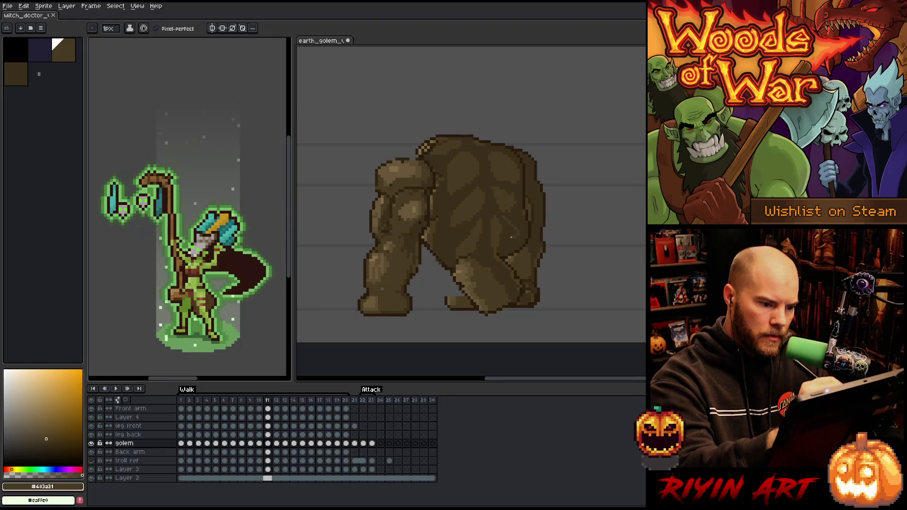
pyautogui.keyDown('alt'); pyautogui.click(492, 213); pyautogui.keyUp('alt')
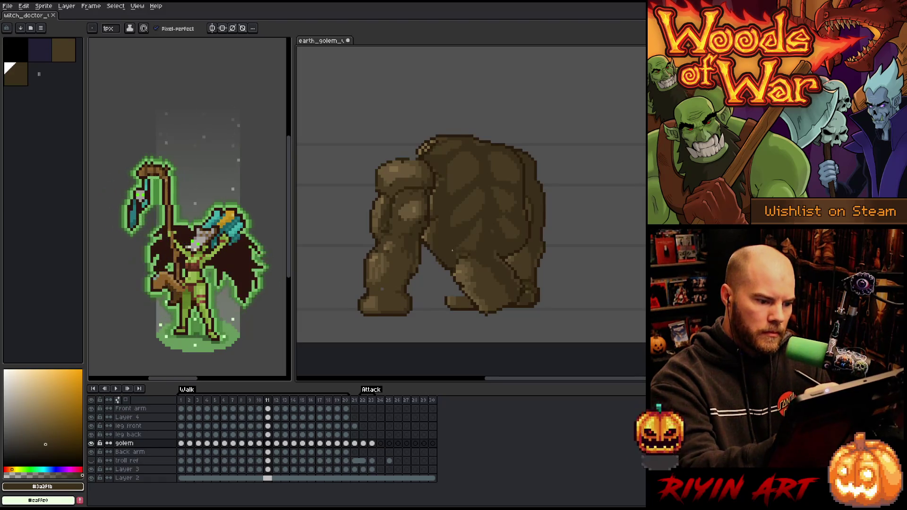
pyautogui.keyDown('alt'); pyautogui.click(434, 234); pyautogui.keyUp('alt')
pyautogui.keyDown('alt'); pyautogui.click(430, 237); pyautogui.keyUp('alt')
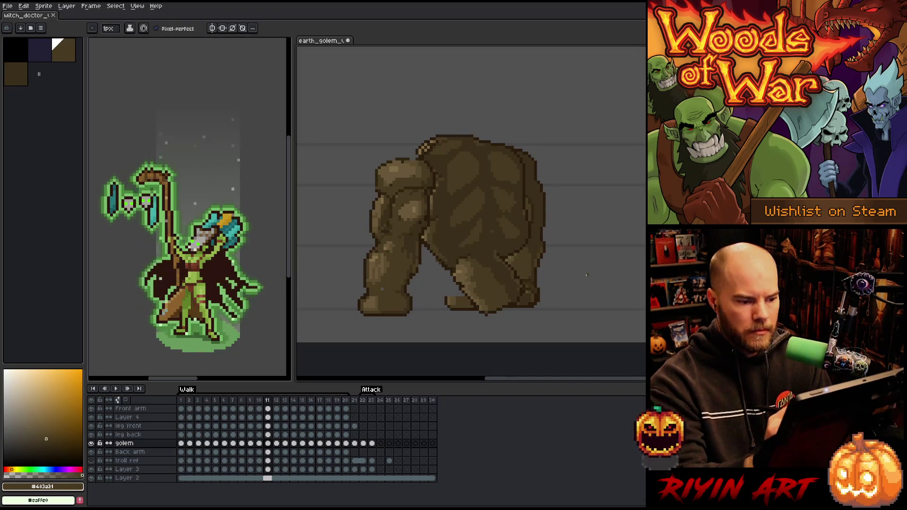
# Step through walk frames 10–12 and settle on frame 13.
pyautogui.press('Right')
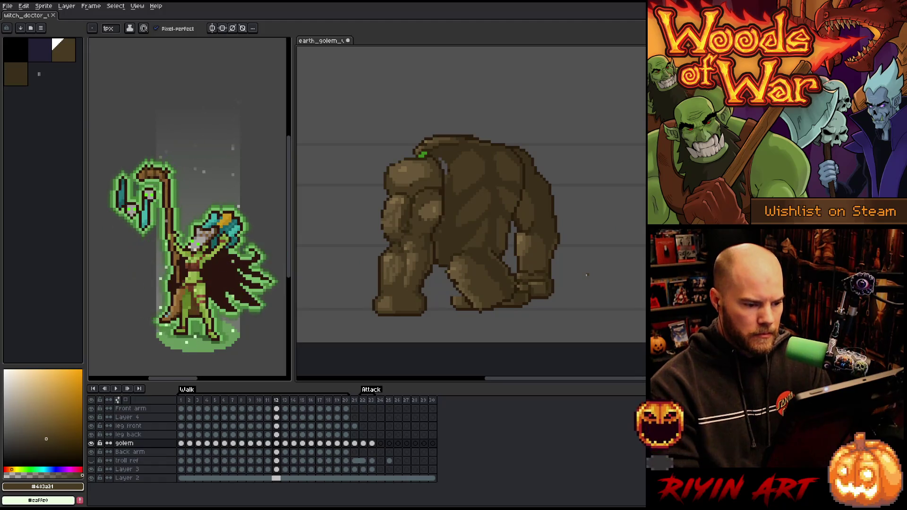
pyautogui.press('Left')
pyautogui.press('Left')
pyautogui.press('Right')
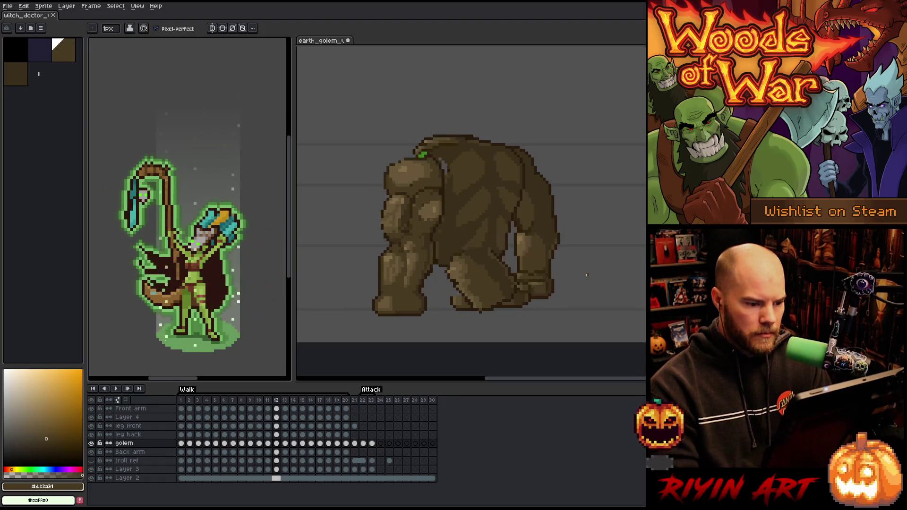
pyautogui.click(259, 443)
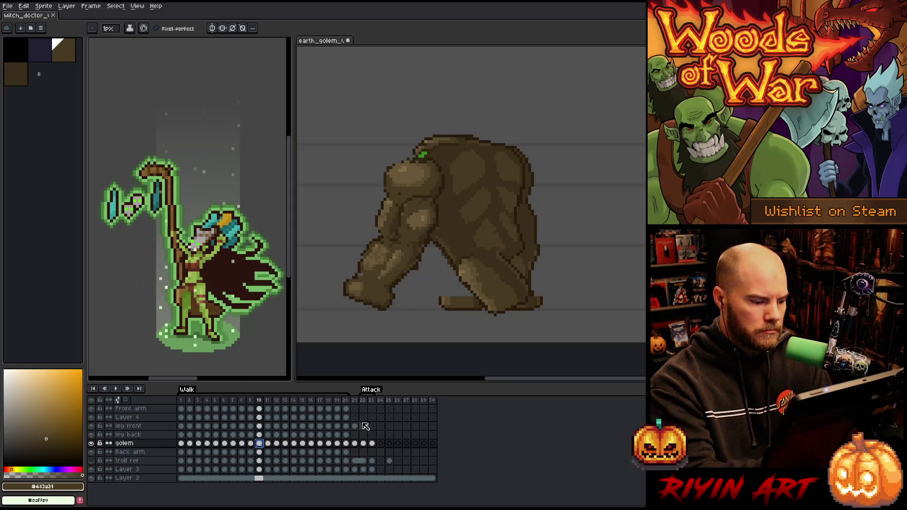
pyautogui.press('Right')
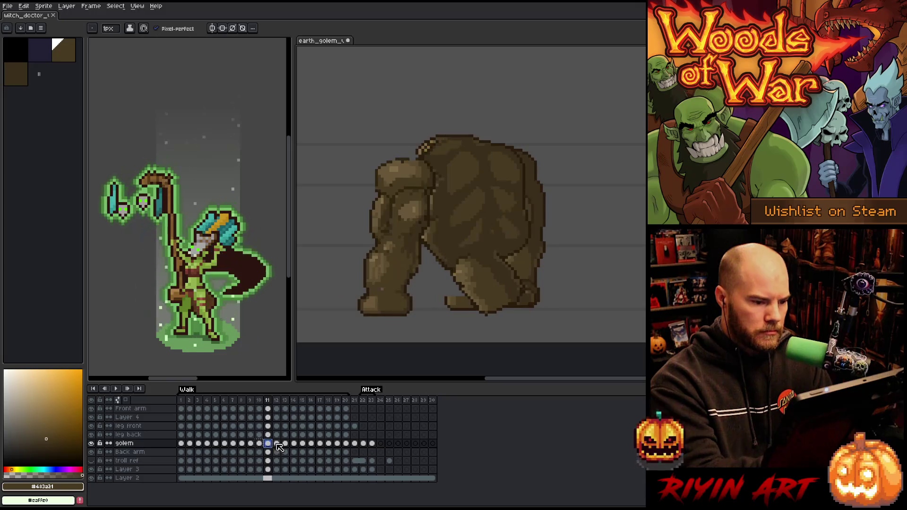
pyautogui.click(276, 443)
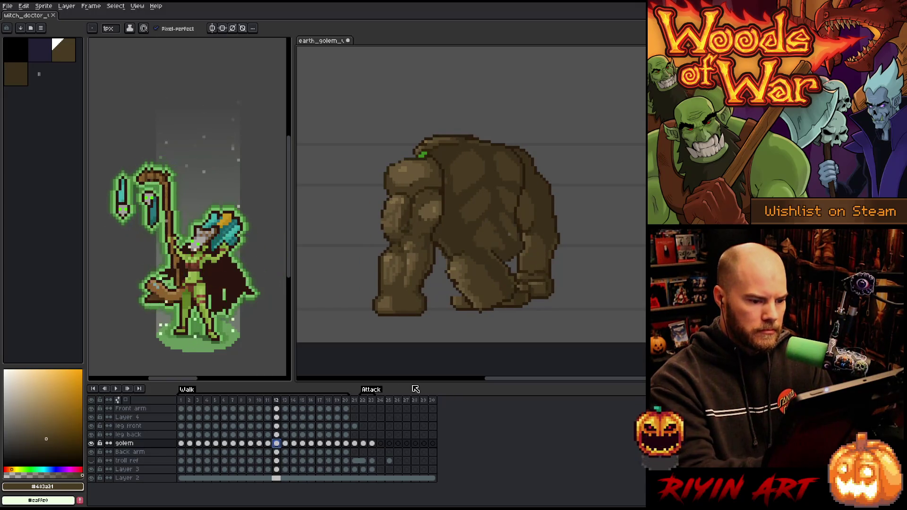
pyautogui.click(285, 443)
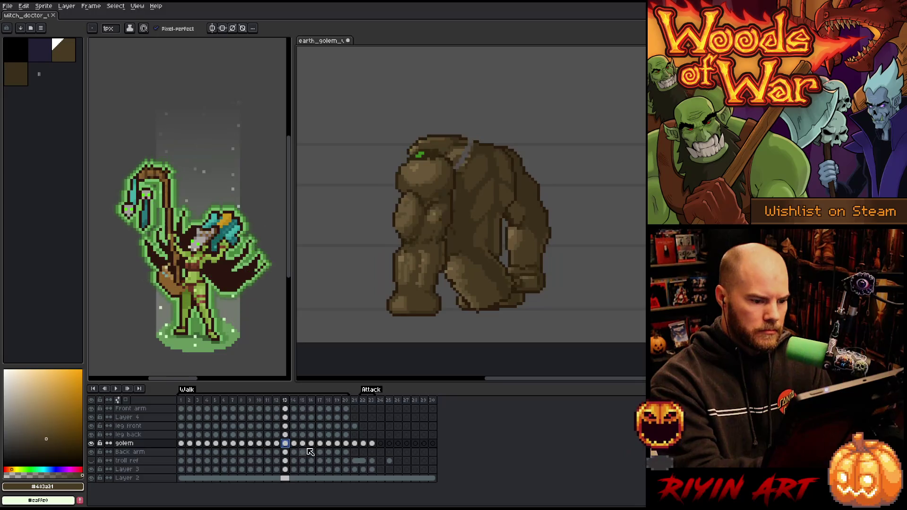
# Darken the arm's lighter pixels with sampled outline and mid browns, checking against frame 14.
pyautogui.keyDown('alt'); pyautogui.click(518, 198); pyautogui.keyUp('alt')
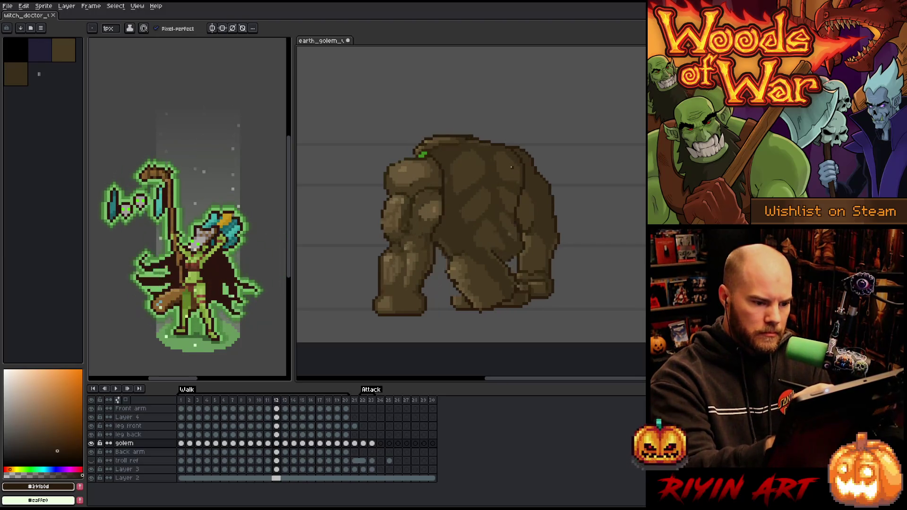
pyautogui.keyDown('alt'); pyautogui.click(504, 220); pyautogui.keyUp('alt')
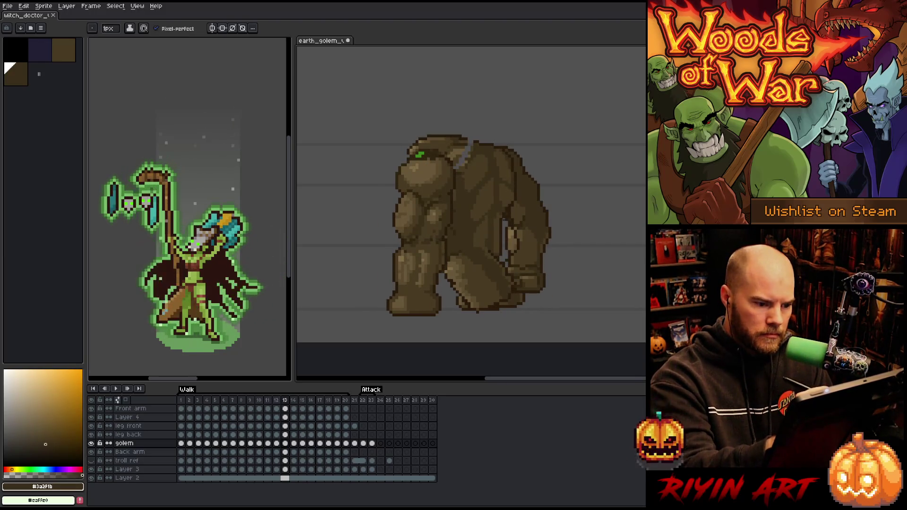
pyautogui.moveTo(500, 259); pyautogui.dragTo(505, 220)
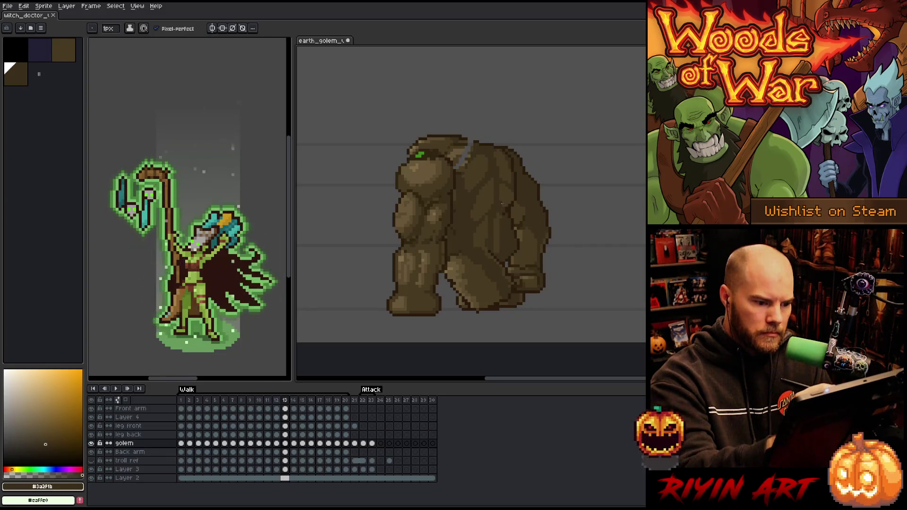
pyautogui.keyDown('alt'); pyautogui.click(513, 239); pyautogui.keyUp('alt')
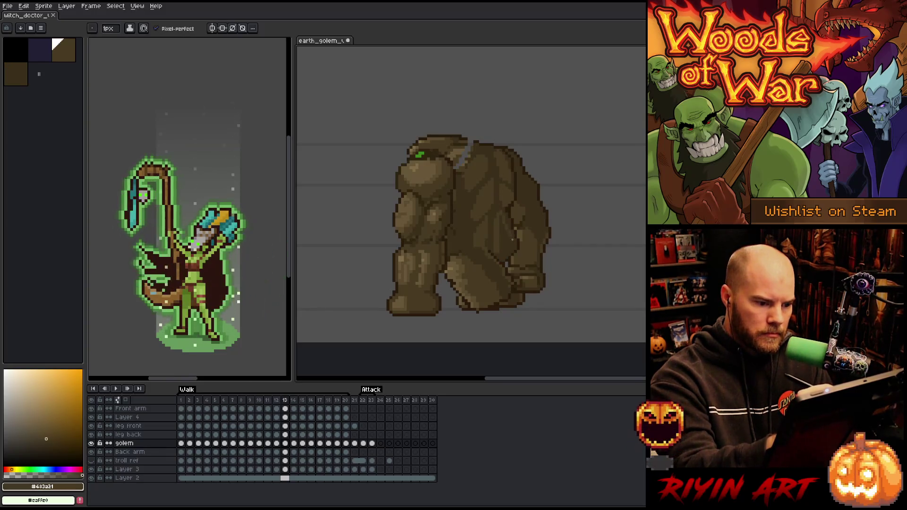
pyautogui.keyDown('alt'); pyautogui.click(504, 236); pyautogui.keyUp('alt')
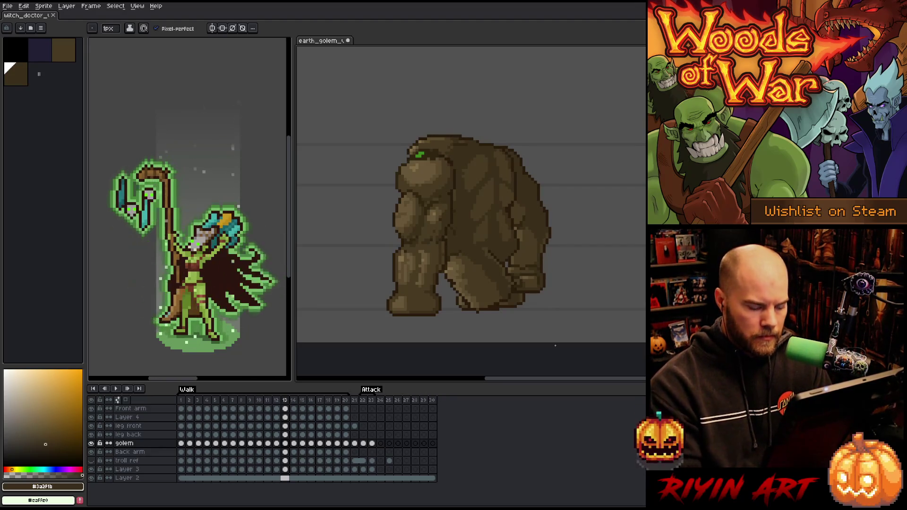
pyautogui.press('Right')
pyautogui.press('Left')
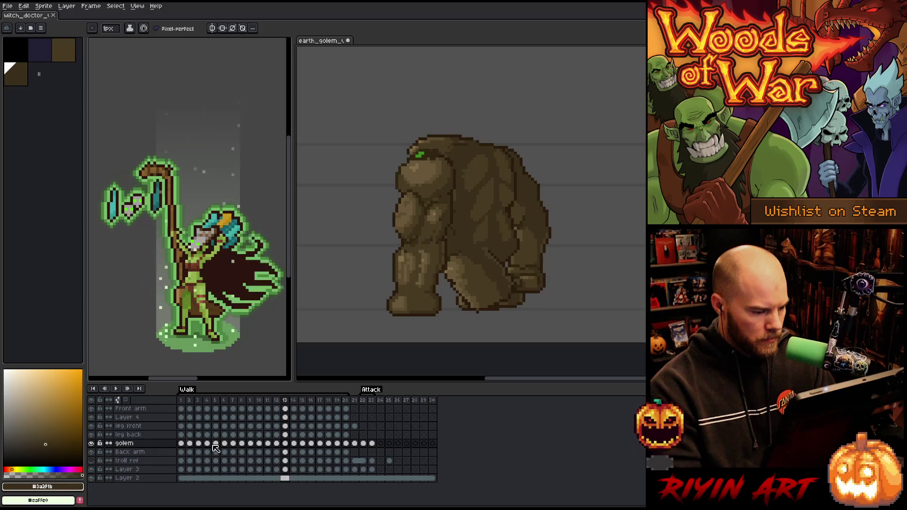
# Add a new layer above the golem and sample outline and mid browns on frame 1.
pyautogui.hotkey('shift', 'n')
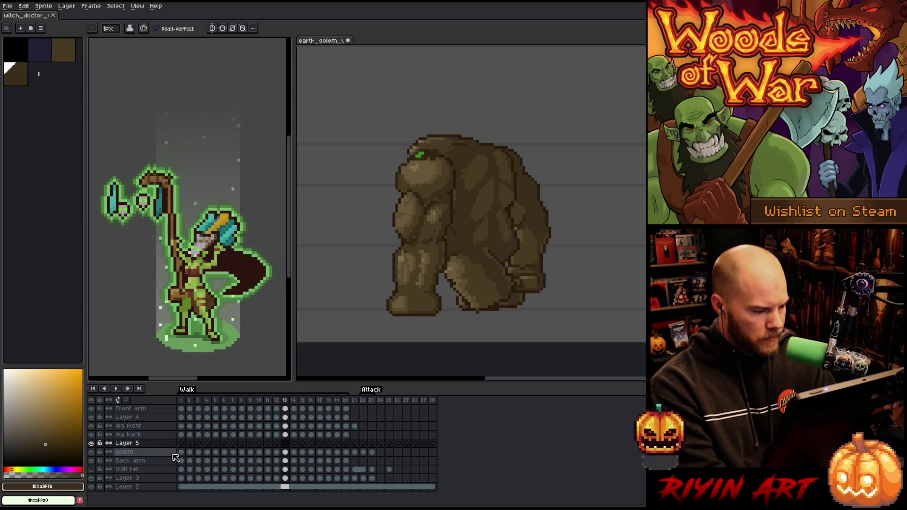
pyautogui.click(181, 453)
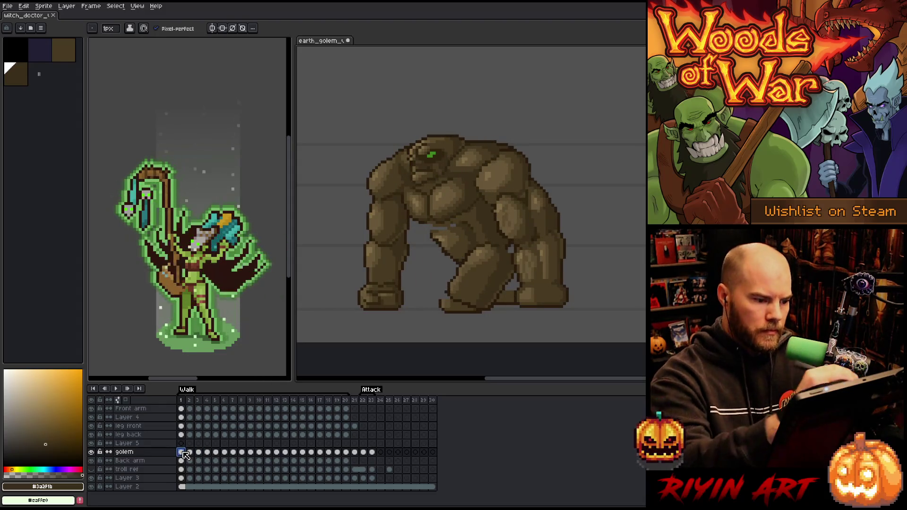
pyautogui.press('i')
pyautogui.click(435, 237)
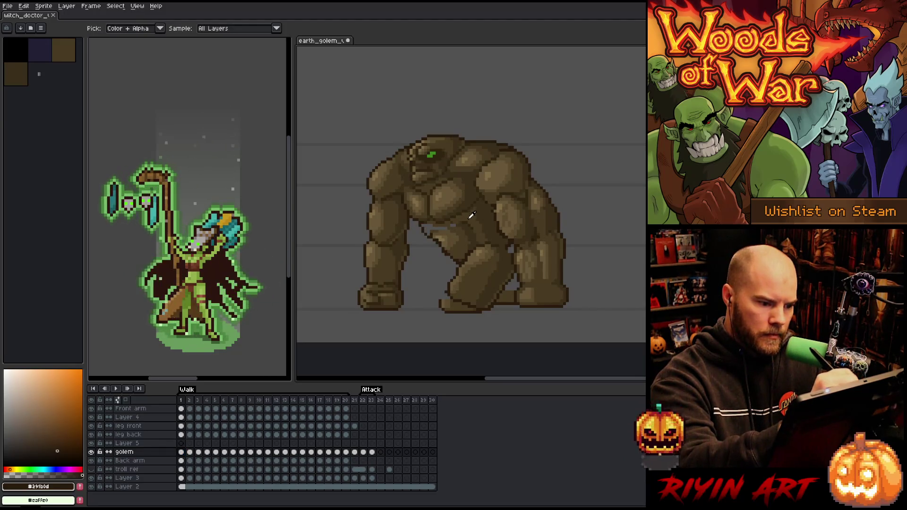
pyautogui.keyDown('alt'); pyautogui.click(430, 209); pyautogui.keyUp('alt')
pyautogui.press('g')
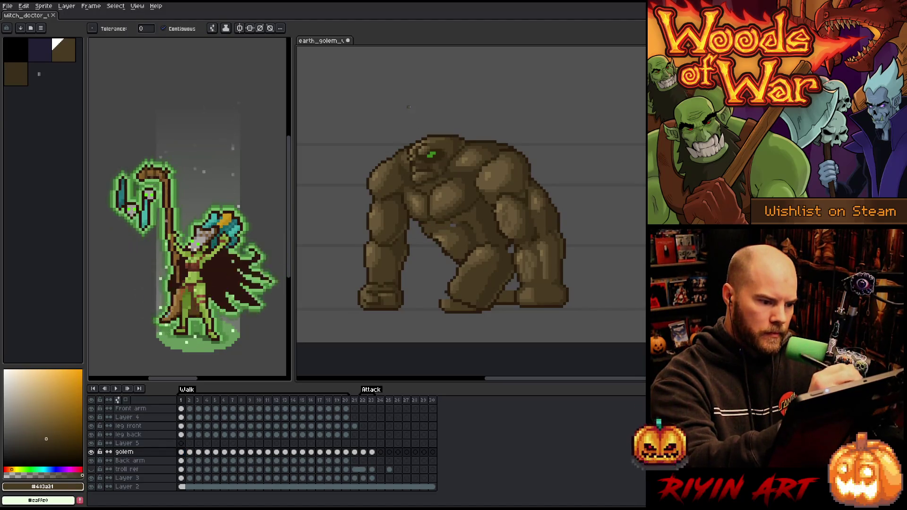
pyautogui.press('b')
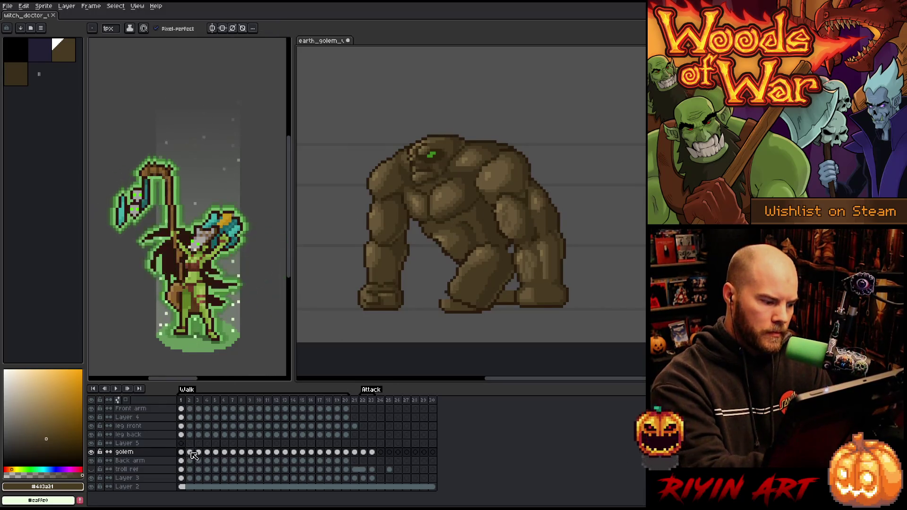
# Touch up walk frames 2 and 3 with browns sampled from the golem.
pyautogui.press('Right')
pyautogui.keyDown('alt'); pyautogui.click(439, 221); pyautogui.keyUp('alt')
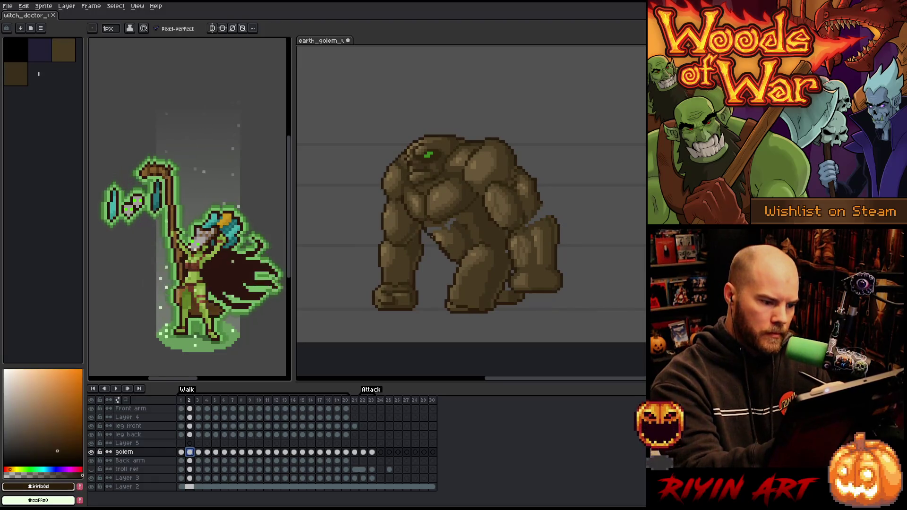
pyautogui.keyDown('alt'); pyautogui.click(433, 220); pyautogui.keyUp('alt')
pyautogui.press('g')
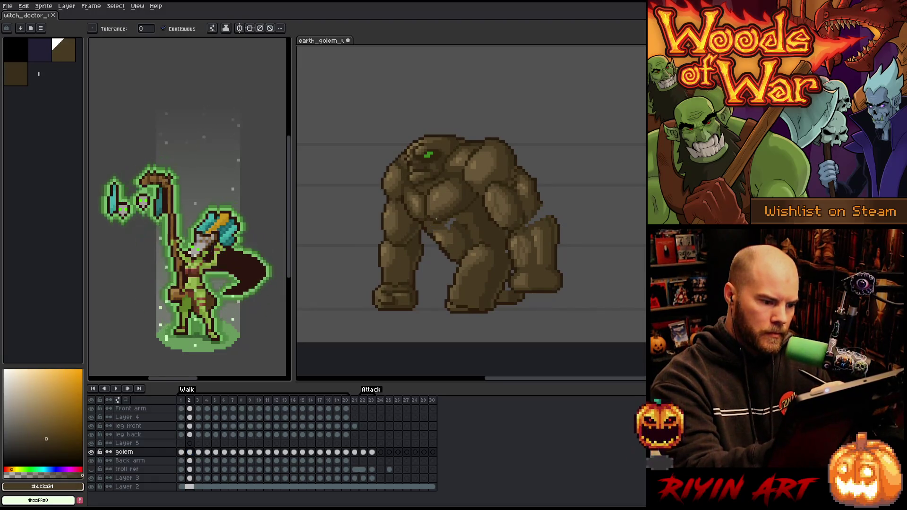
pyautogui.press('Right')
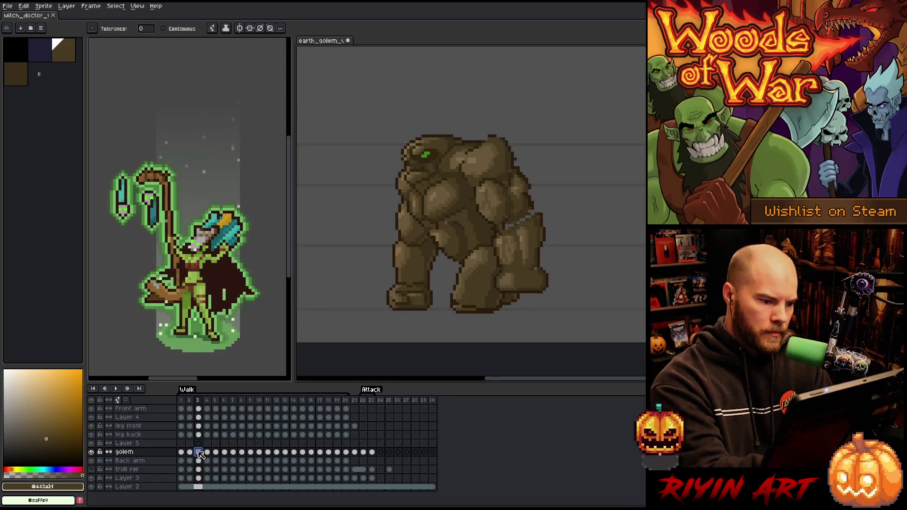
pyautogui.press('alt')
pyautogui.keyDown('alt'); pyautogui.click(429, 226); pyautogui.keyUp('alt')
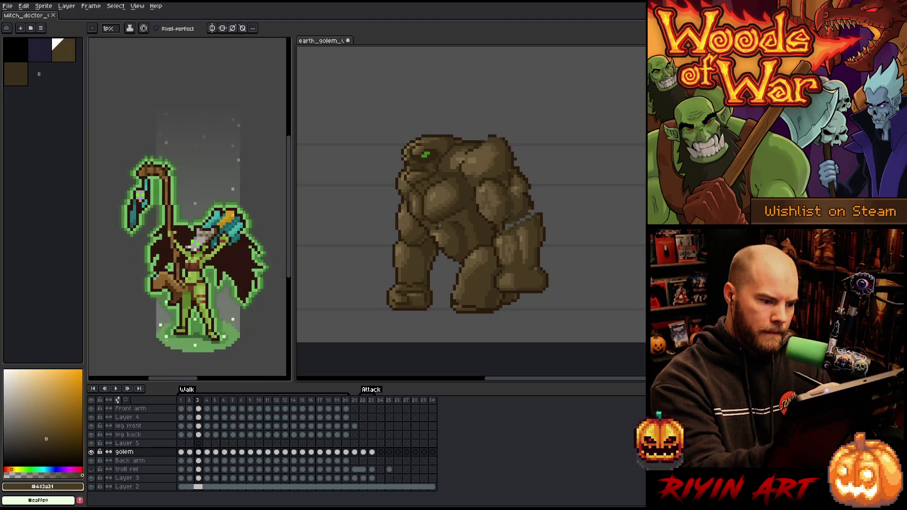
# Draw a dark brown outline along the golem's right edge on frame 4, then select frames 1–13.
pyautogui.press('Right')
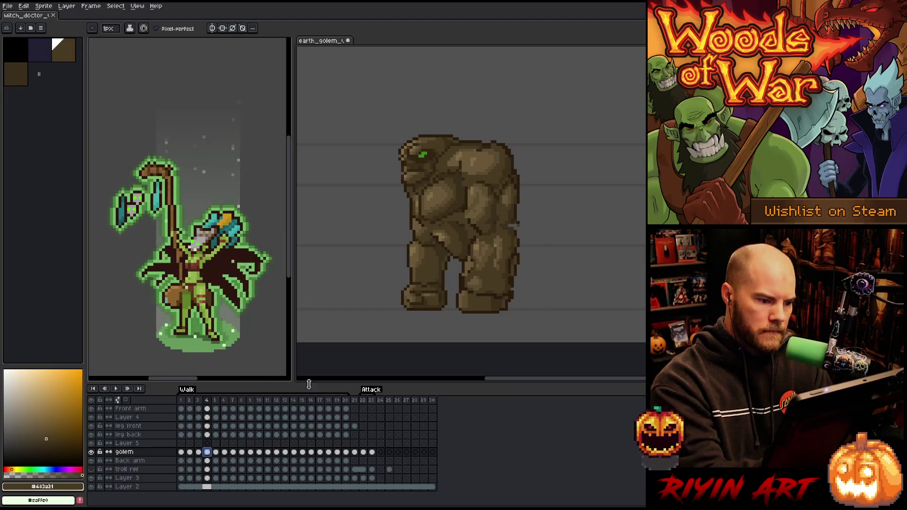
pyautogui.press('alt')
pyautogui.keyDown('alt'); pyautogui.click(431, 221); pyautogui.keyUp('alt')
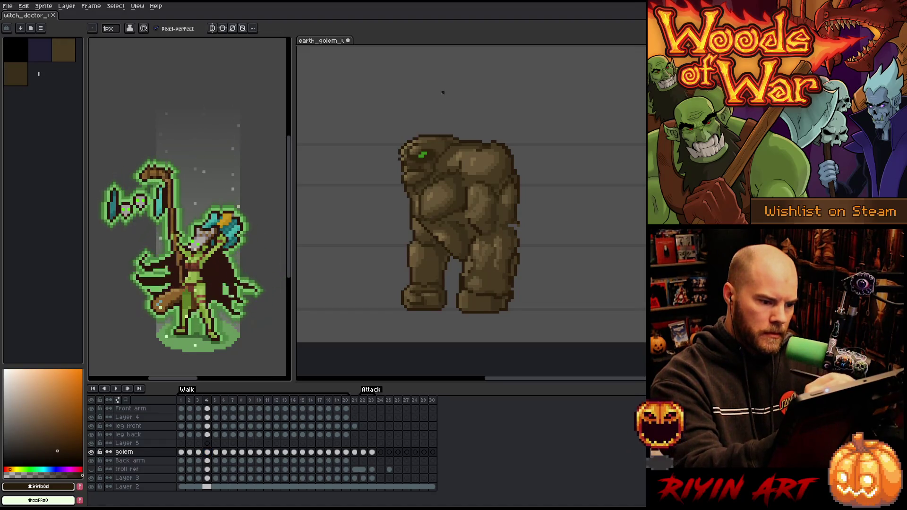
pyautogui.keyDown('alt'); pyautogui.click(430, 228); pyautogui.keyUp('alt')
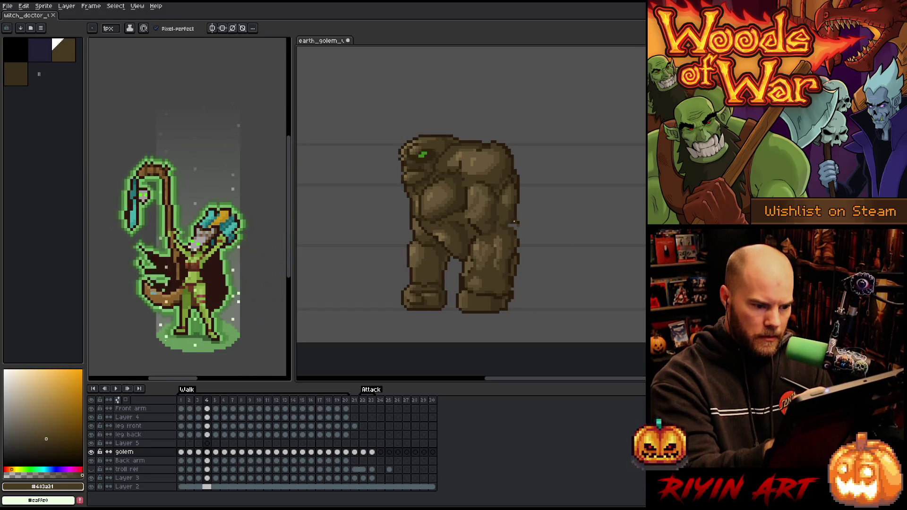
pyautogui.keyDown('alt'); pyautogui.click(519, 222); pyautogui.keyUp('alt')
pyautogui.moveTo(521, 224); pyautogui.dragTo(517, 253)
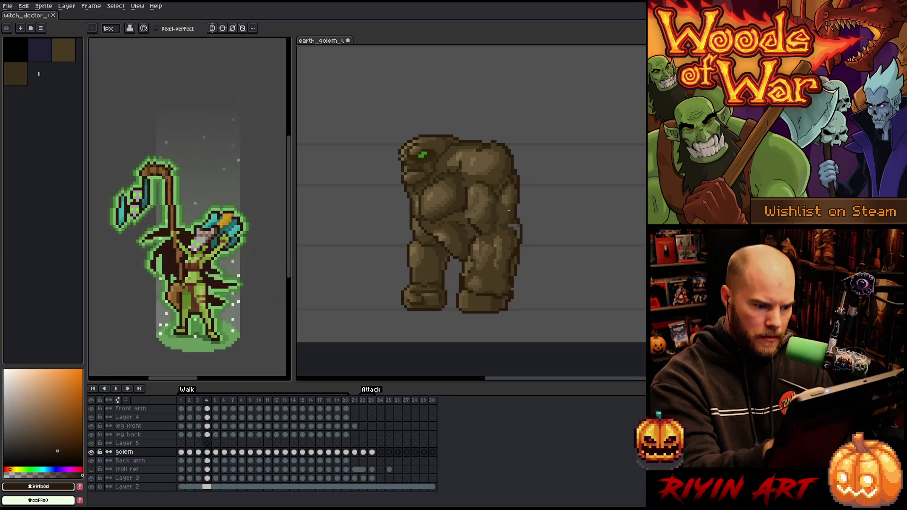
pyautogui.keyDown('alt'); pyautogui.click(510, 213); pyautogui.keyUp('alt')
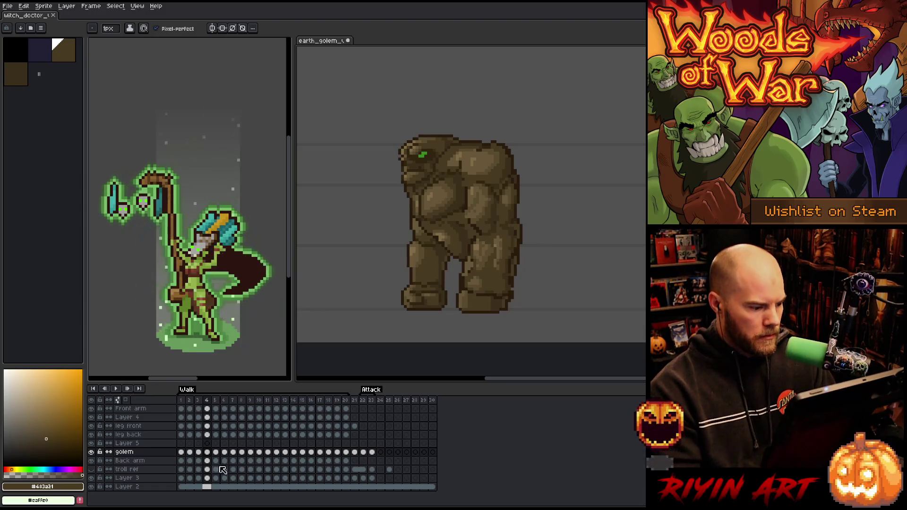
pyautogui.moveTo(181, 452); pyautogui.dragTo(289, 455)
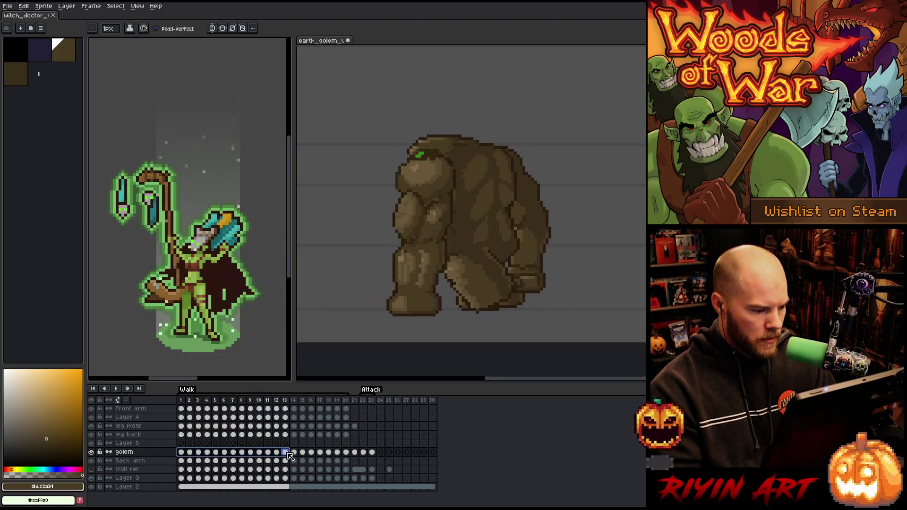
# Paste the golem frames into Layer 5 at frame 10, reverse them, and shift one frame earlier.
pyautogui.hotkey('ctrl', 'c')
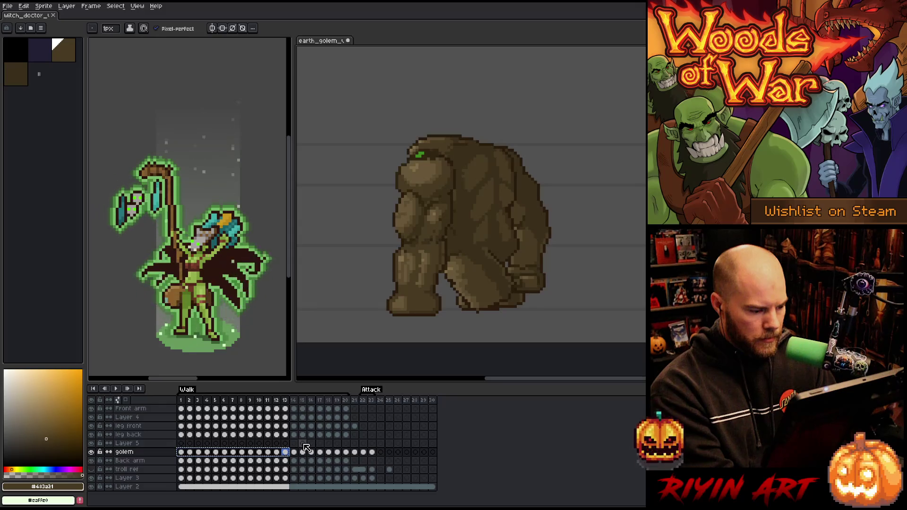
pyautogui.click(260, 444)
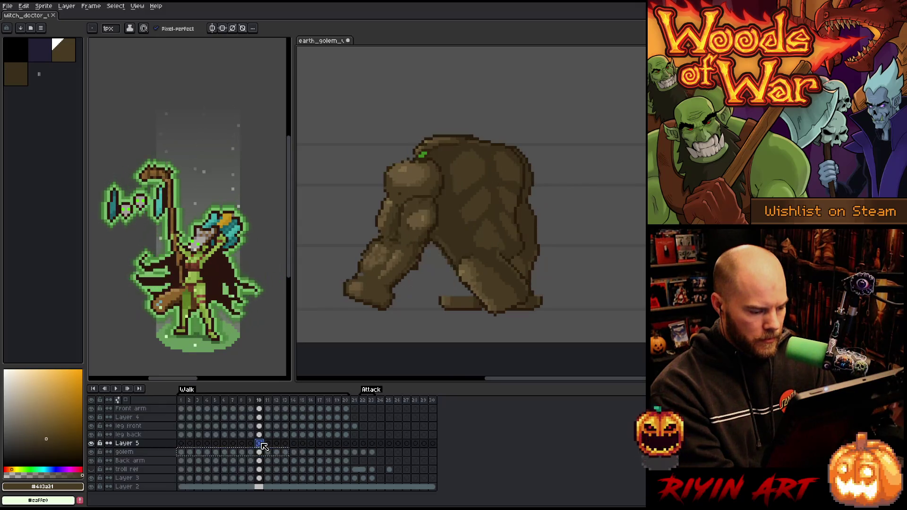
pyautogui.hotkey('ctrl', 'v')
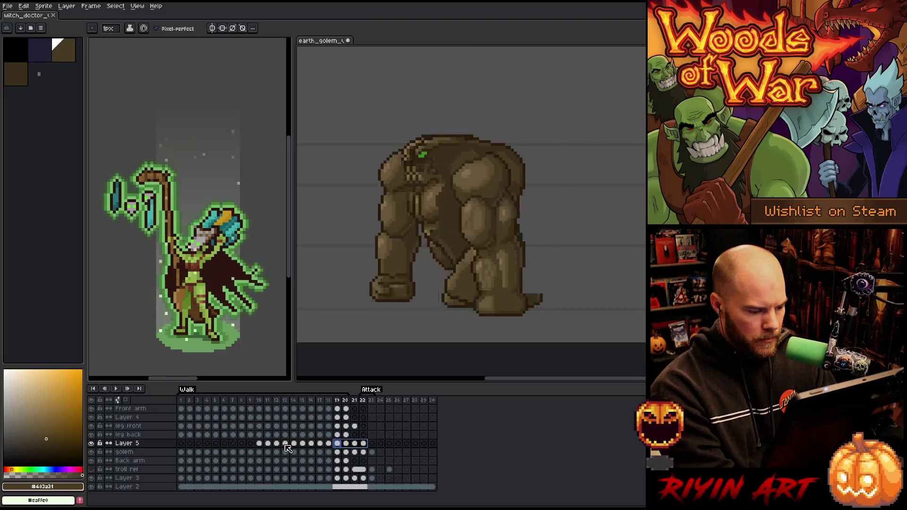
pyautogui.click(90, 6)
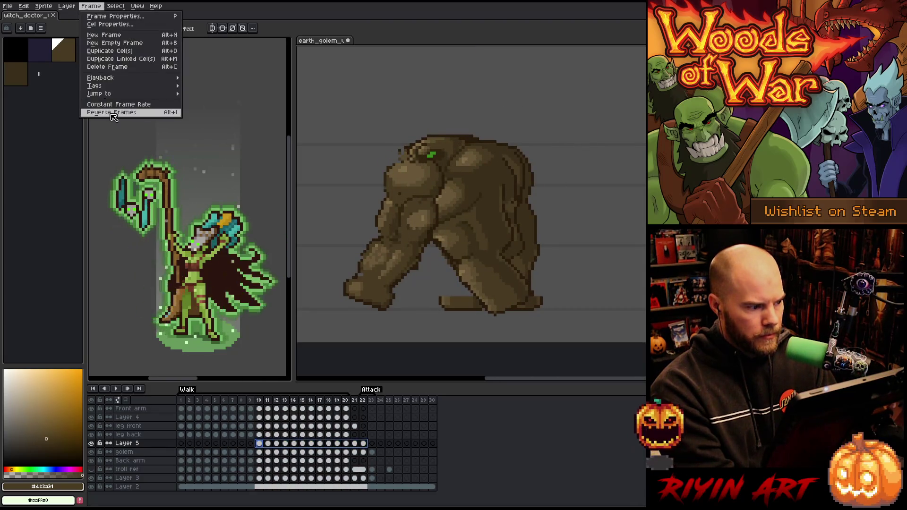
pyautogui.click(117, 112)
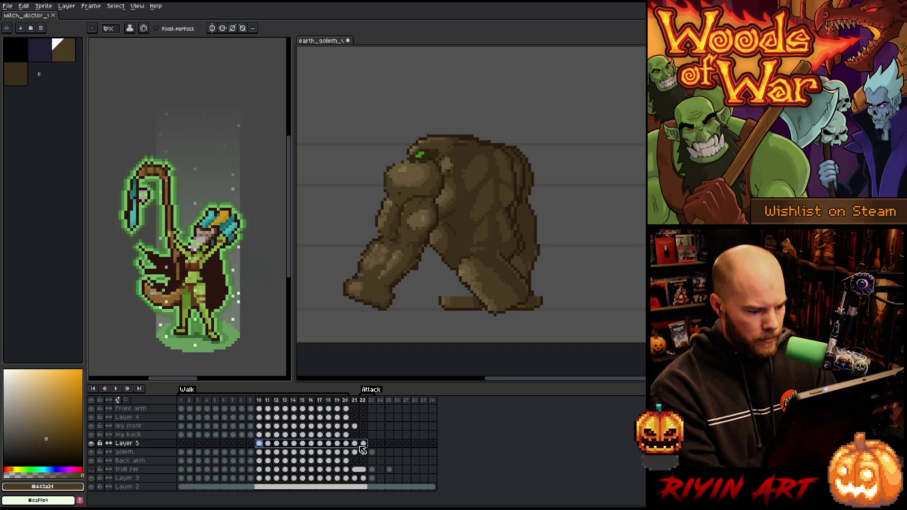
pyautogui.moveTo(373, 451); pyautogui.dragTo(364, 451)
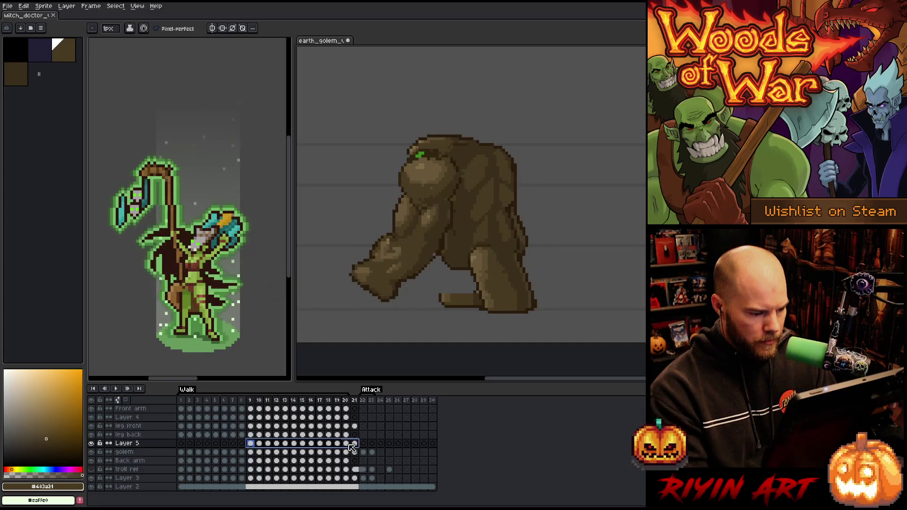
# Select frames 9–13, hide Layer 5, and select its cels for those frames.
pyautogui.click(354, 443)
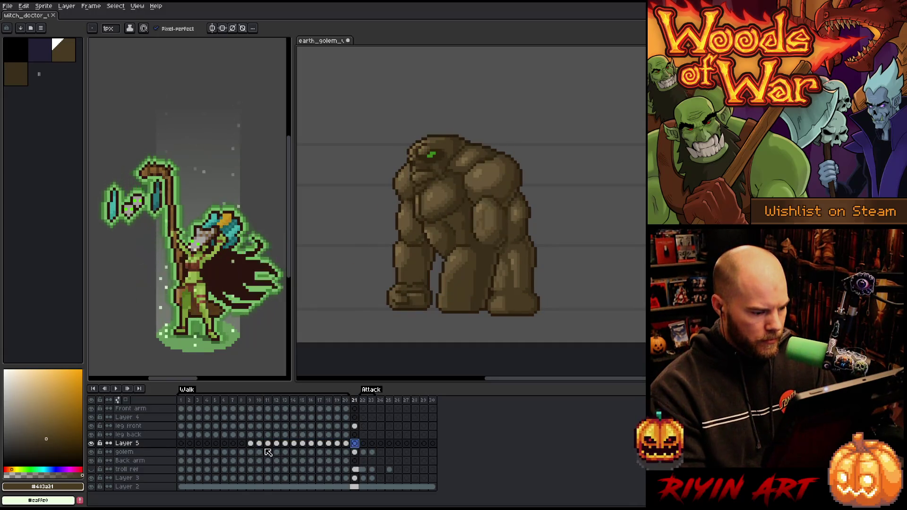
pyautogui.moveTo(251, 444); pyautogui.dragTo(285, 444)
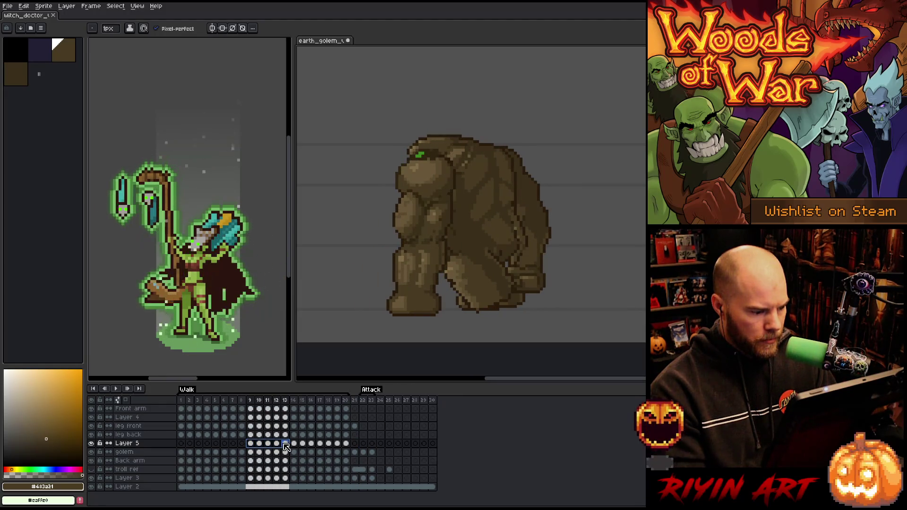
pyautogui.click(92, 444)
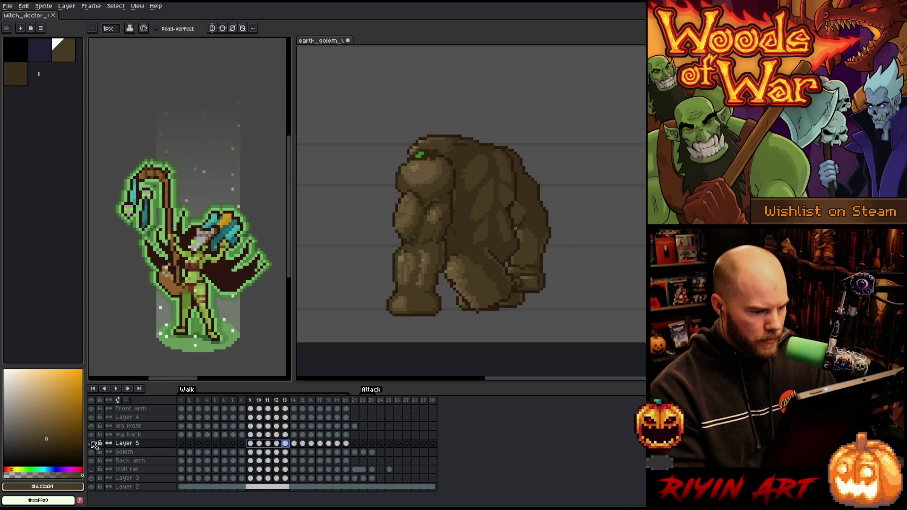
pyautogui.press('Right')
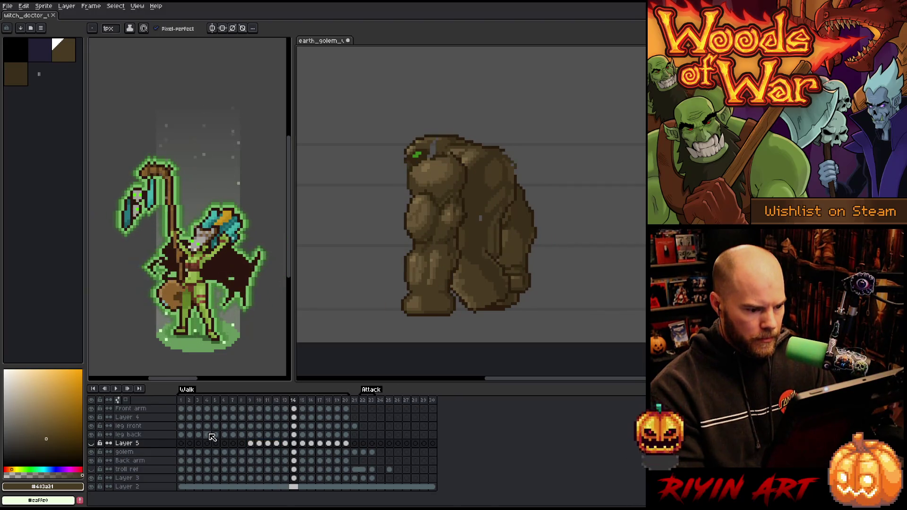
pyautogui.press('Left')
pyautogui.moveTo(288, 444)
pyautogui.mouseDown()
pyautogui.moveTo(251, 443)
pyautogui.moveTo(347, 455)
pyautogui.mouseUp()
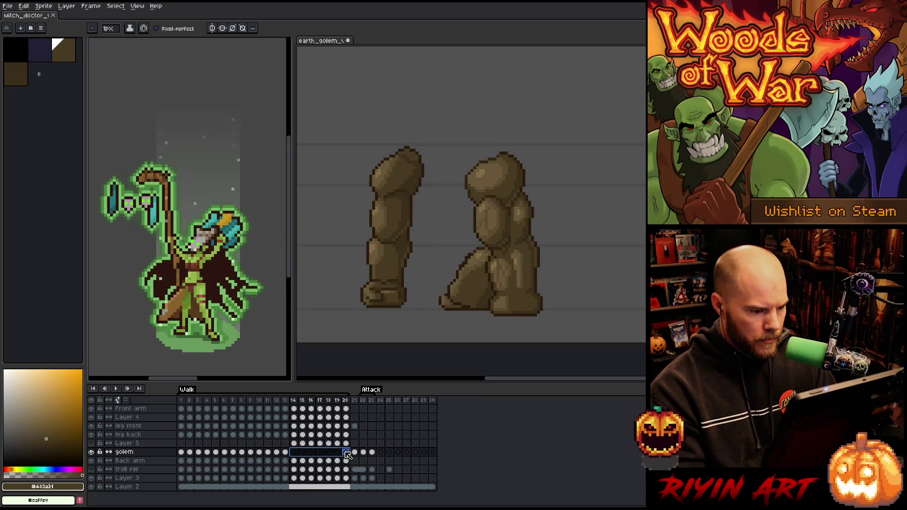
# Unhide the golem body layer, play the walk cycle, and make Layer 4 active via the leg.
pyautogui.click(91, 443)
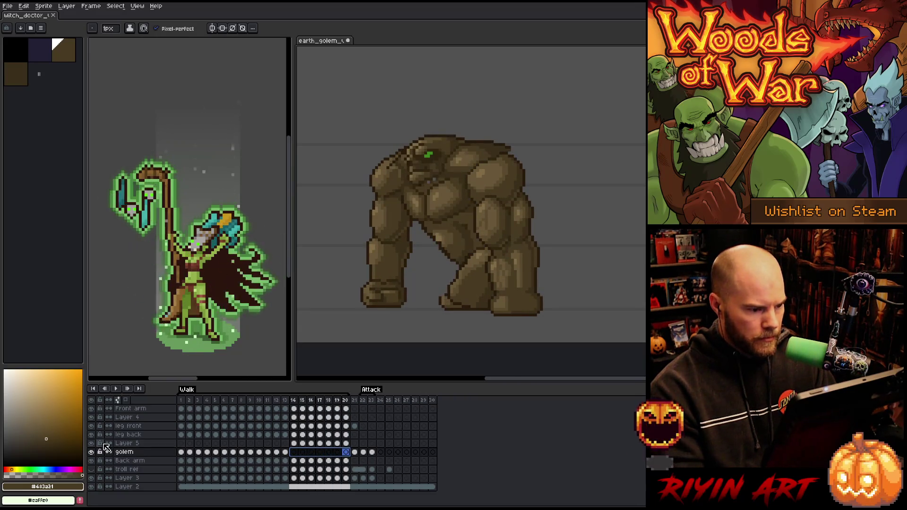
pyautogui.press('Return')
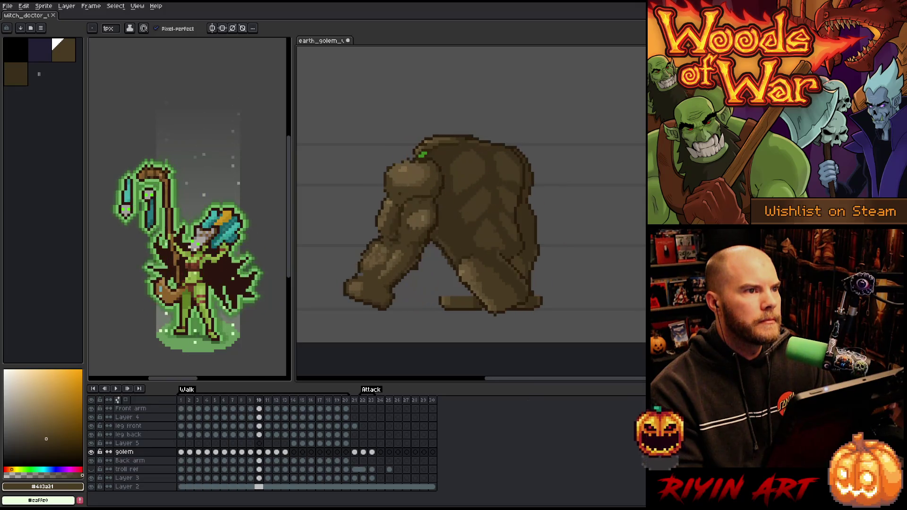
pyautogui.press('Right')
pyautogui.press('Right')
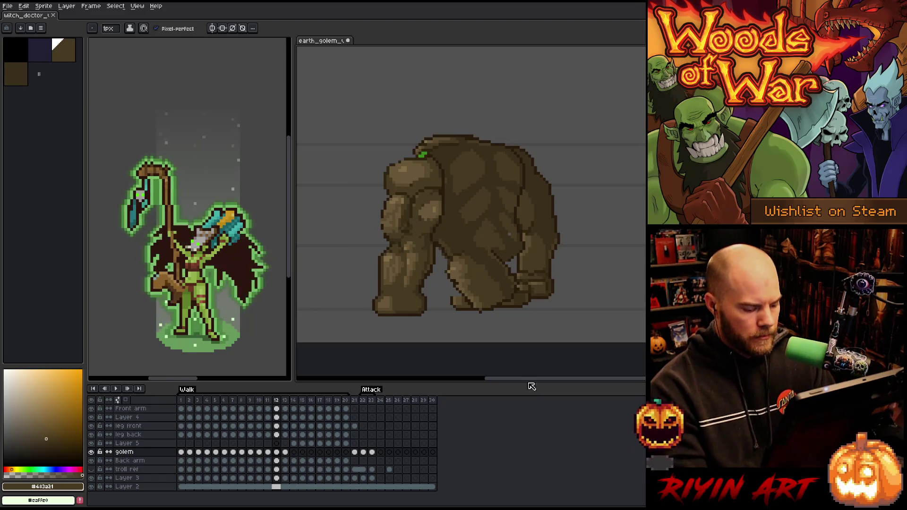
pyautogui.press('v')
pyautogui.click(480, 285)
# Select the golem's back leg and nudge it down one pixel, checking frames 10–12.
pyautogui.press('m')
pyautogui.hotkey('ctrl', 'shift', 'd')
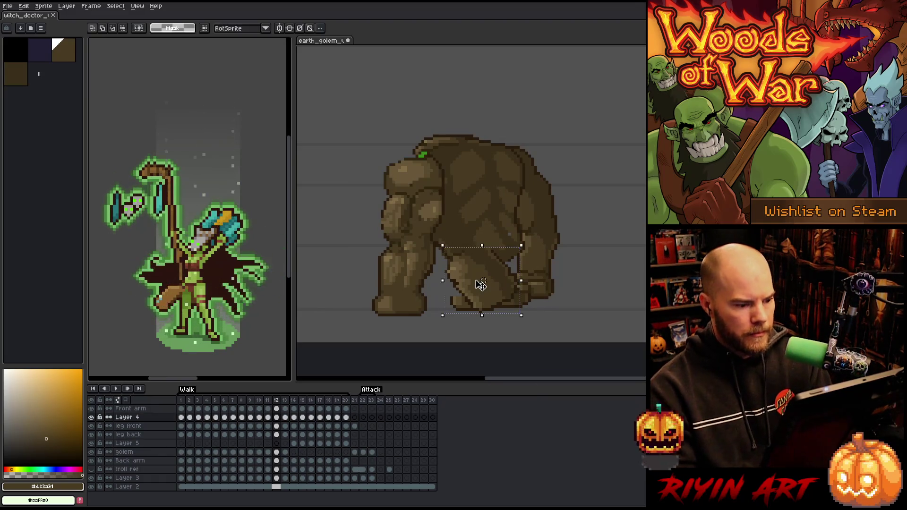
pyautogui.press('Left')
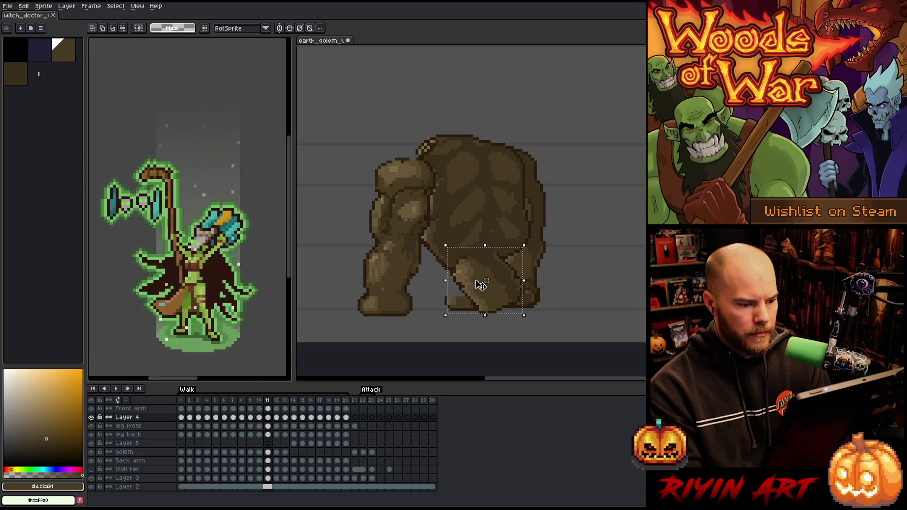
pyautogui.press('Right')
pyautogui.press('Down')
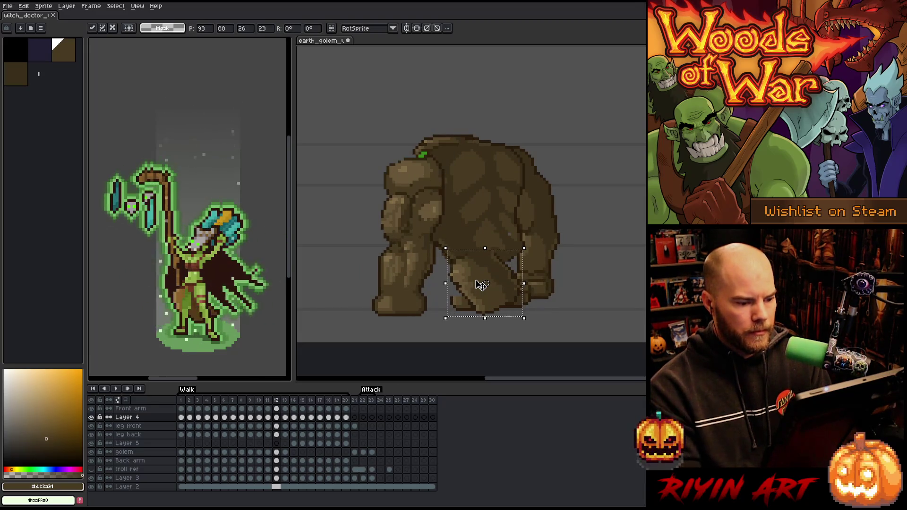
pyautogui.press('Left')
pyautogui.press(',')
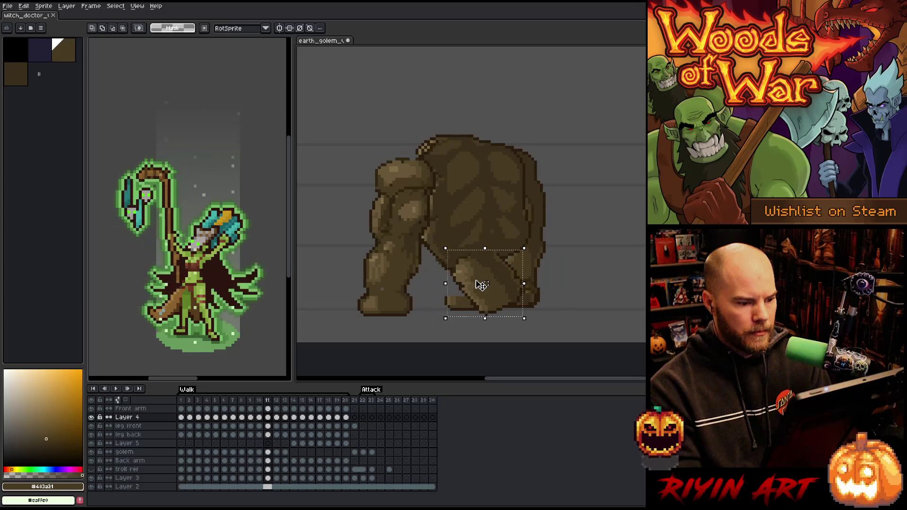
pyautogui.press(',')
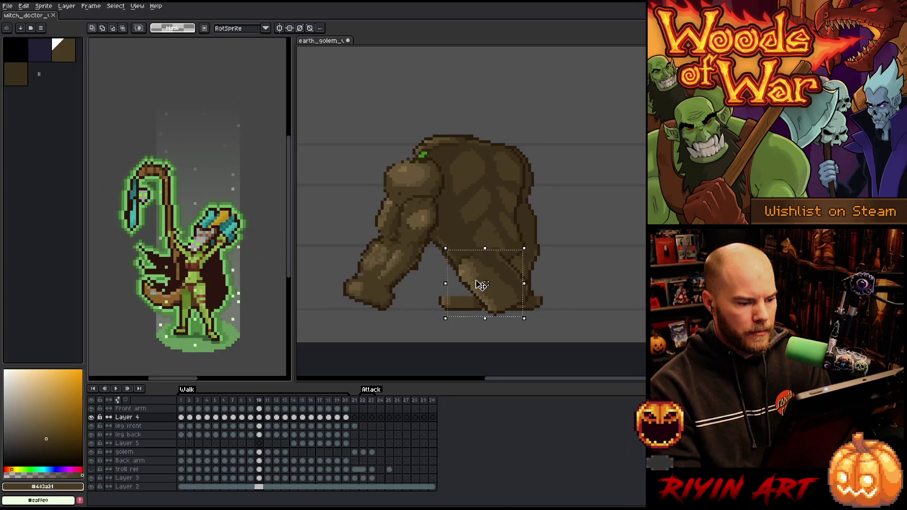
# Shift the back leg one pixel left and flip between frames to compare poses.
pyautogui.press('Left')
pyautogui.press('.')
pyautogui.press('.')
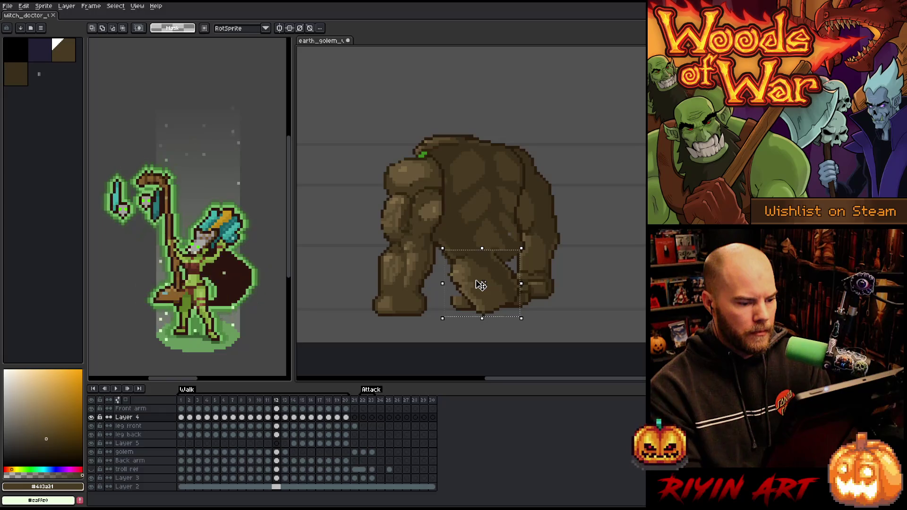
pyautogui.press('.')
pyautogui.press(',')
pyautogui.press('.')
pyautogui.press(',')
pyautogui.press(',')
pyautogui.press('.')
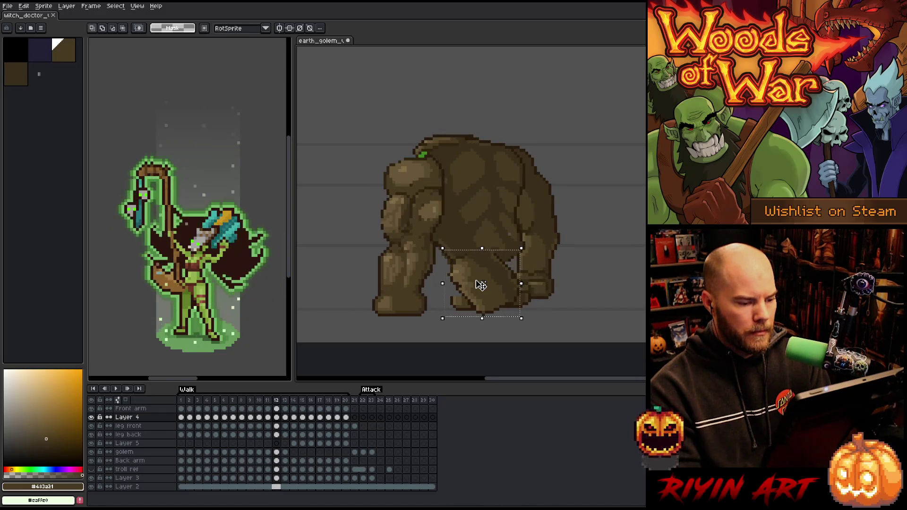
# Nudge the leg another pixel left, compare neighbouring frames, and play the walk cycle.
pyautogui.press('Left')
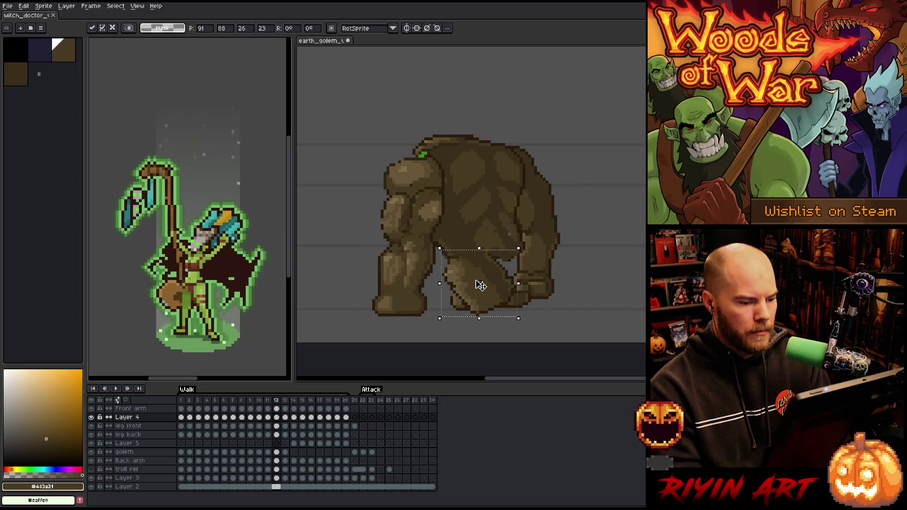
pyautogui.press(',')
pyautogui.press('t')
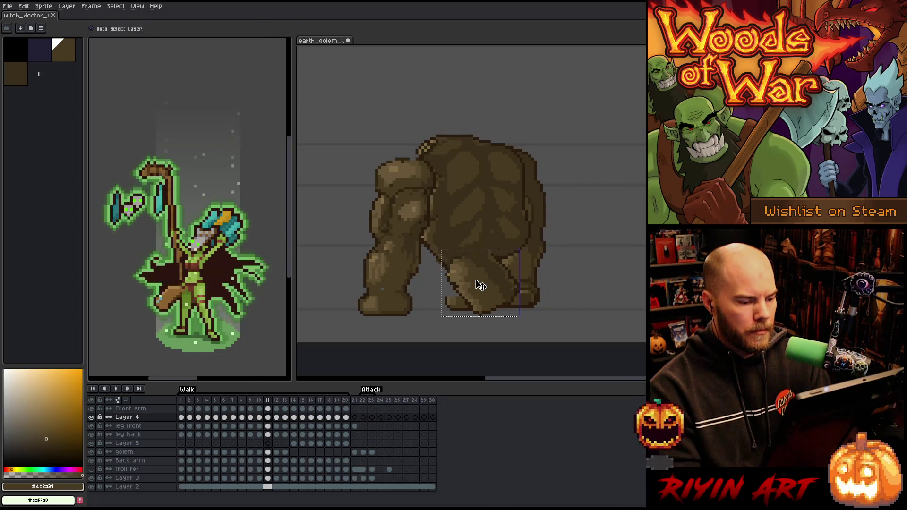
pyautogui.press('.')
pyautogui.press('.')
pyautogui.press(',')
pyautogui.press(',')
pyautogui.press('.')
pyautogui.press('.')
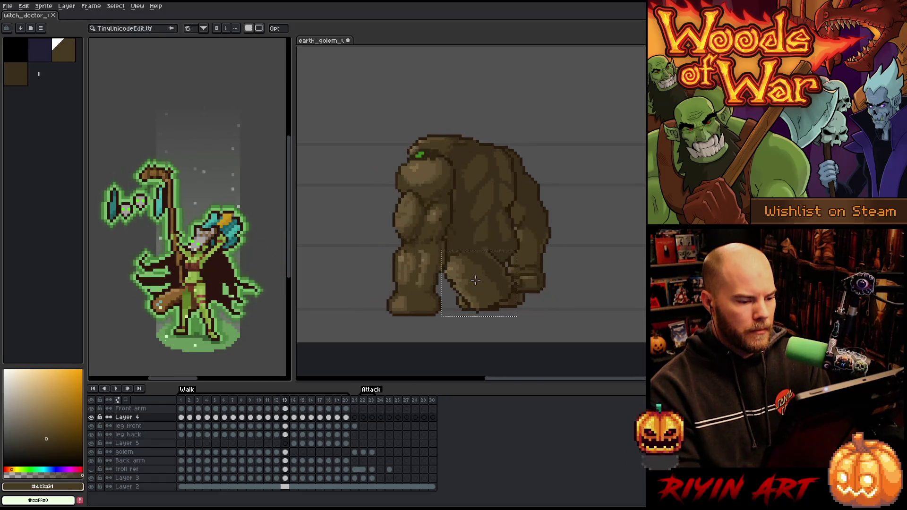
pyautogui.press(',')
pyautogui.press(',')
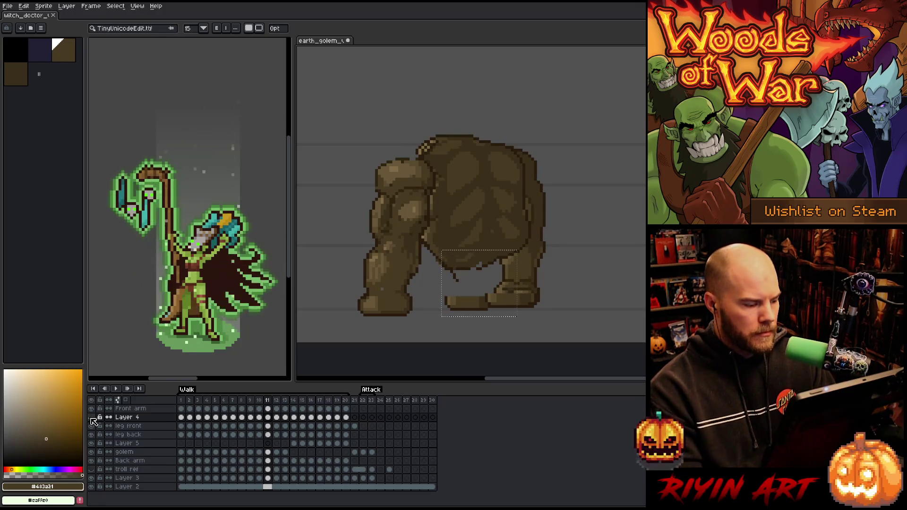
pyautogui.press('Return')
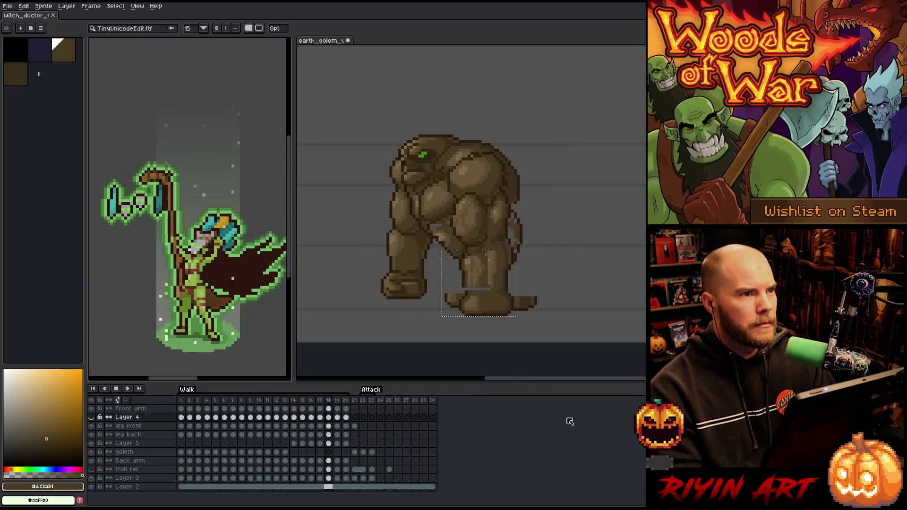
pyautogui.press('Return')
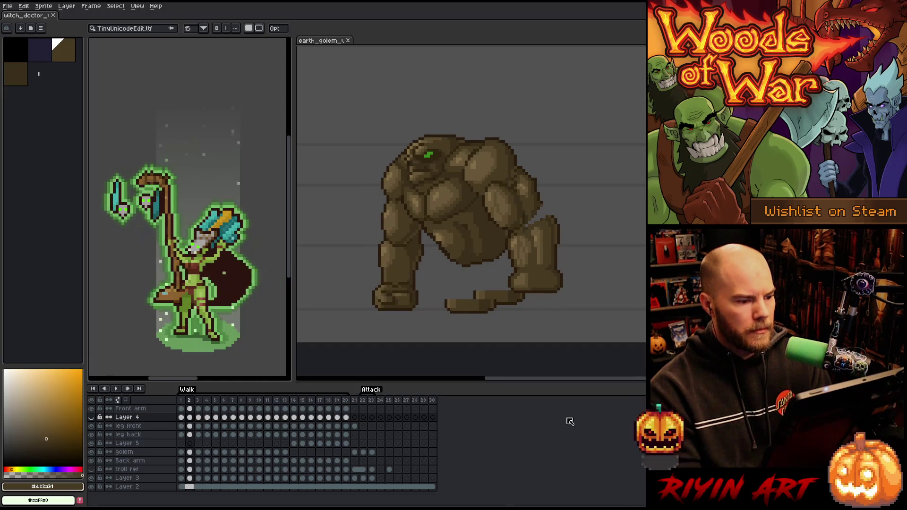
pyautogui.press('Return')
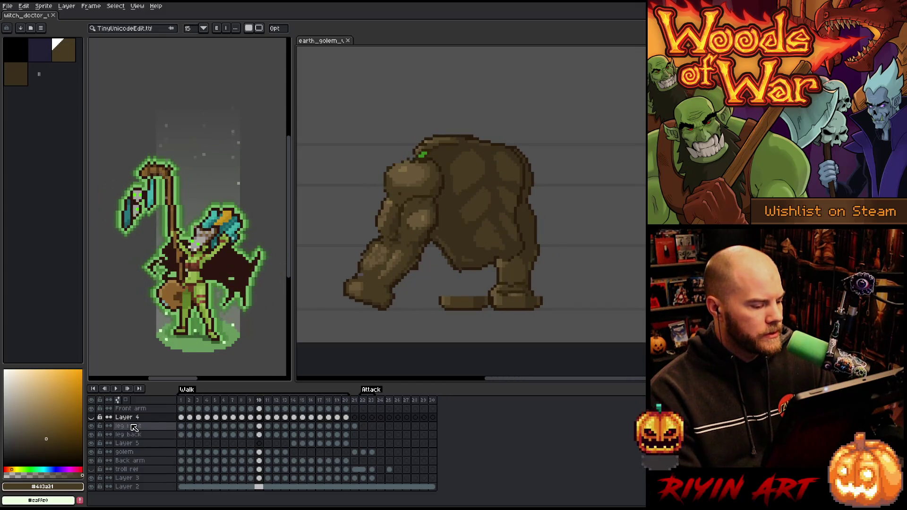
# Add Layer 6 above leg front, select its frame 1, and pick a darker brown pencil colour.
pyautogui.click(152, 427)
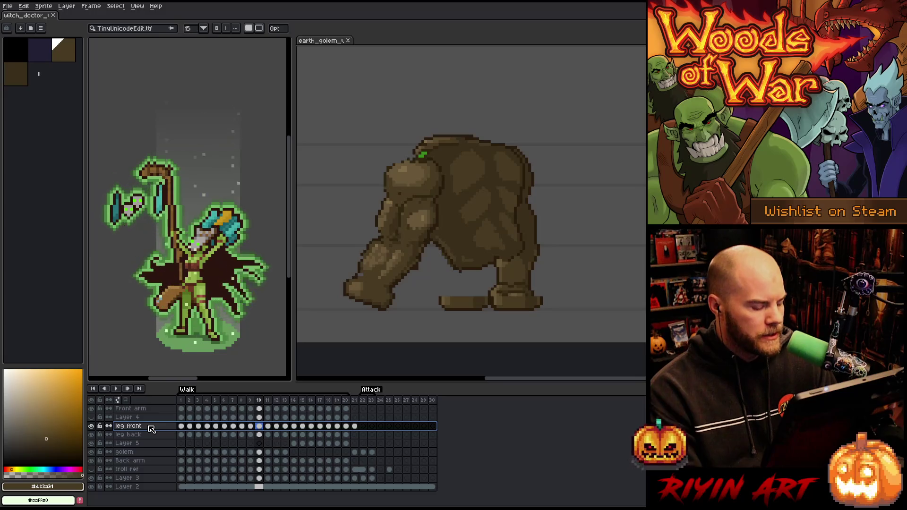
pyautogui.hotkey('shift', 'n')
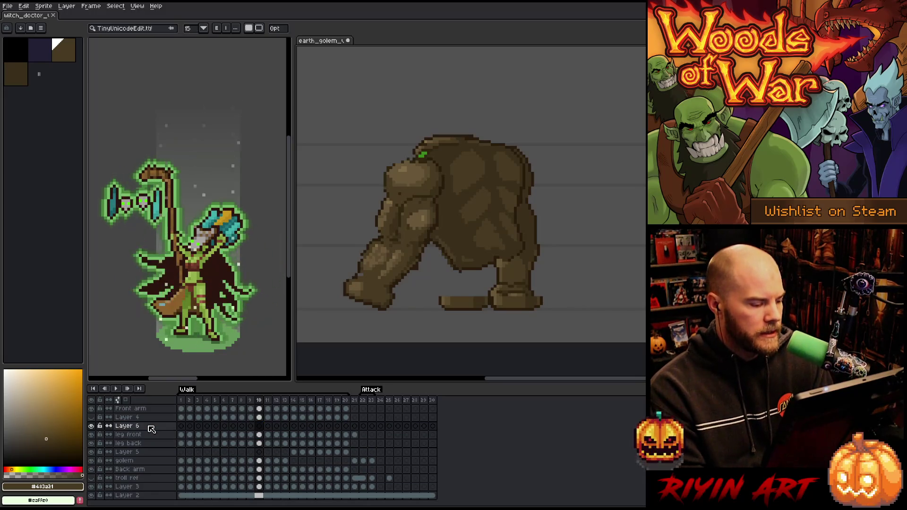
pyautogui.click(181, 426)
pyautogui.press('b')
pyautogui.keyDown('alt'); pyautogui.click(458, 299); pyautogui.keyUp('alt')
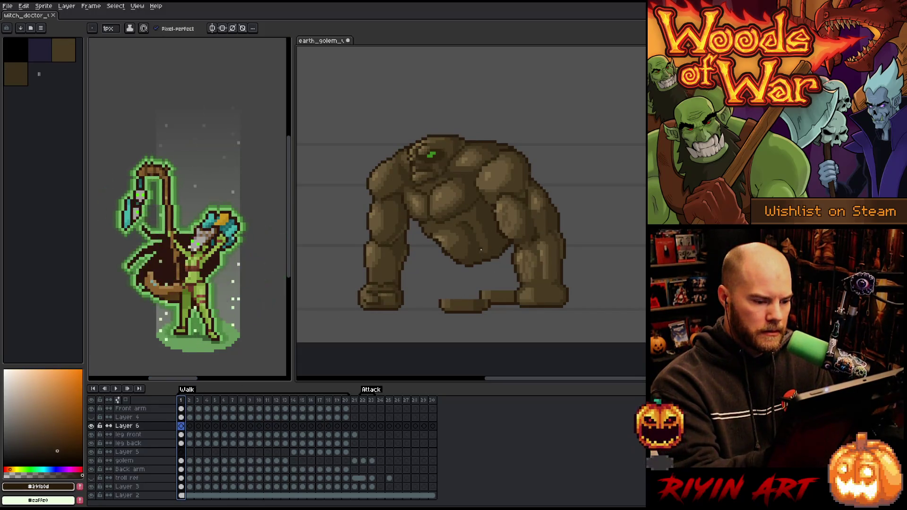
# Undo the stray belly stroke and draw dark leg line art on frames 1–5.
pyautogui.hotkey('ctrl', 'z')
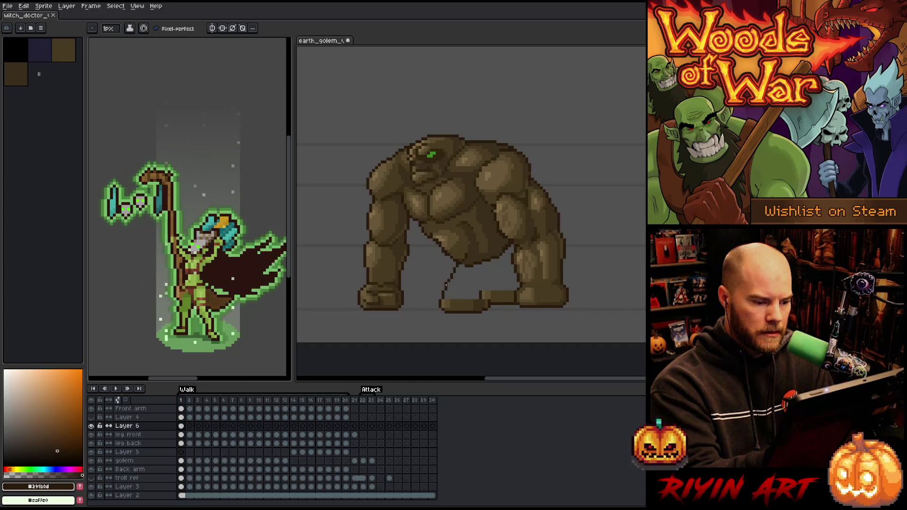
pyautogui.click(465, 255)
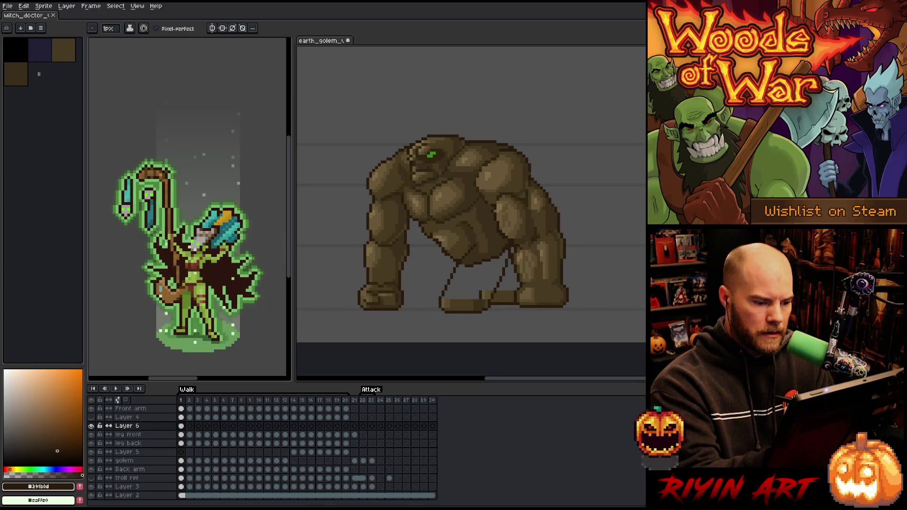
pyautogui.press('.')
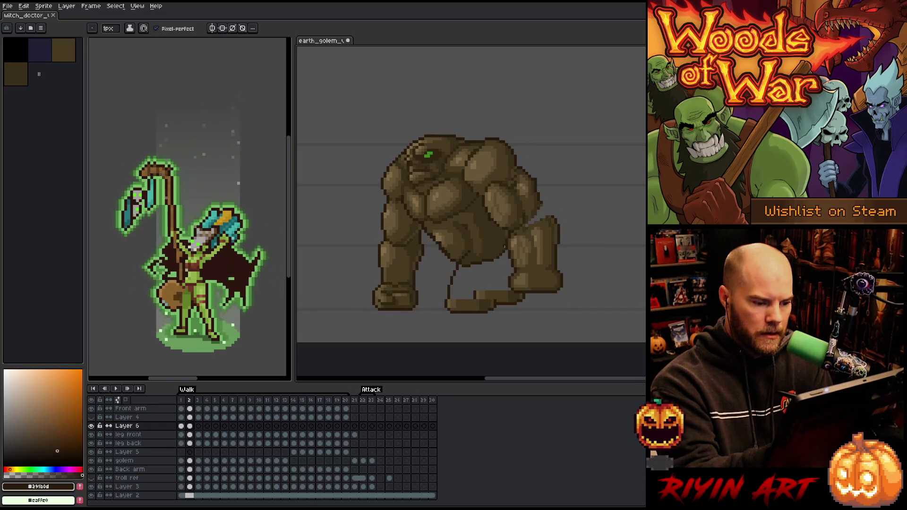
pyautogui.press('.')
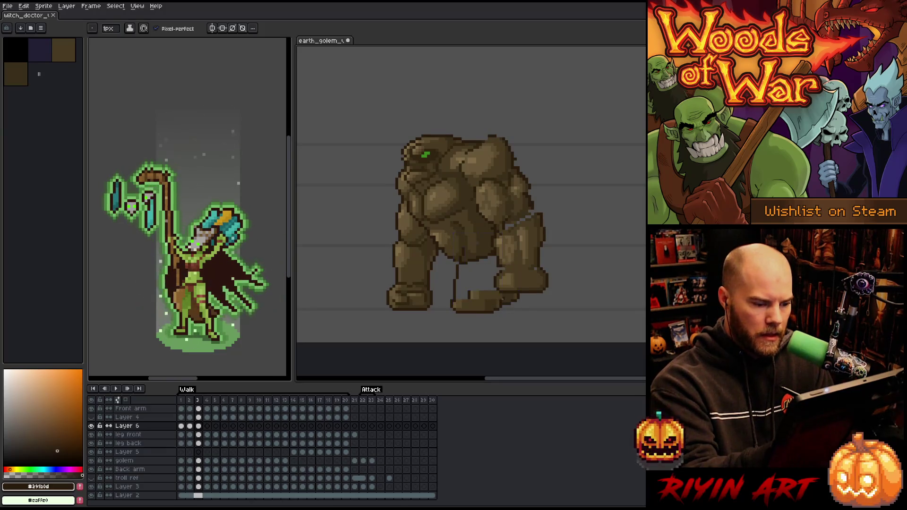
pyautogui.press('.')
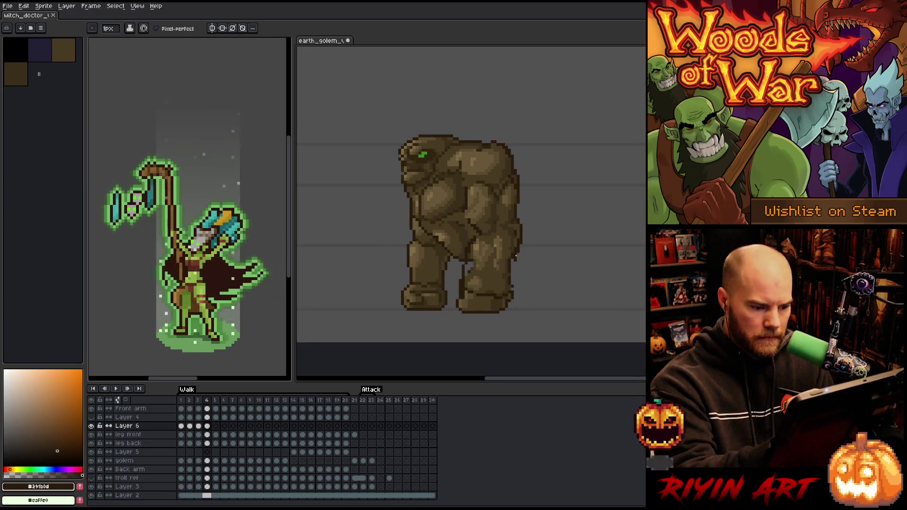
pyautogui.press('.')
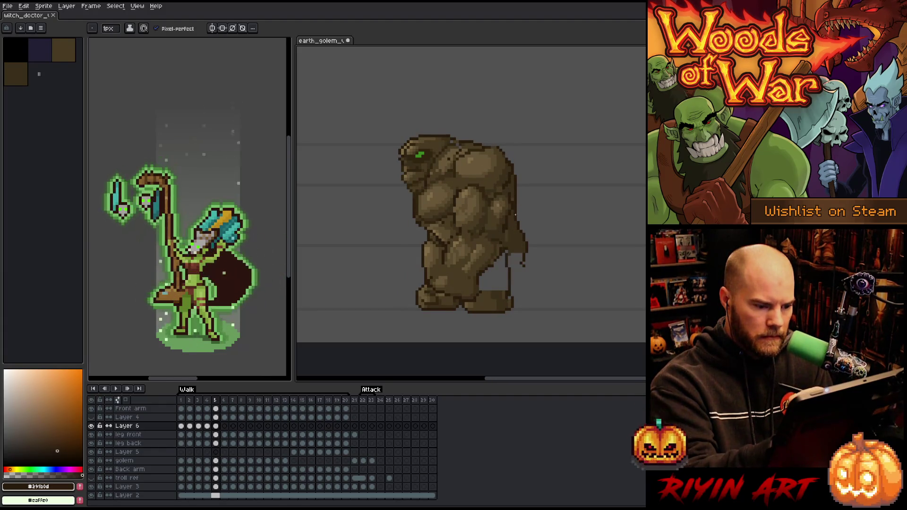
pyautogui.press('Delete')
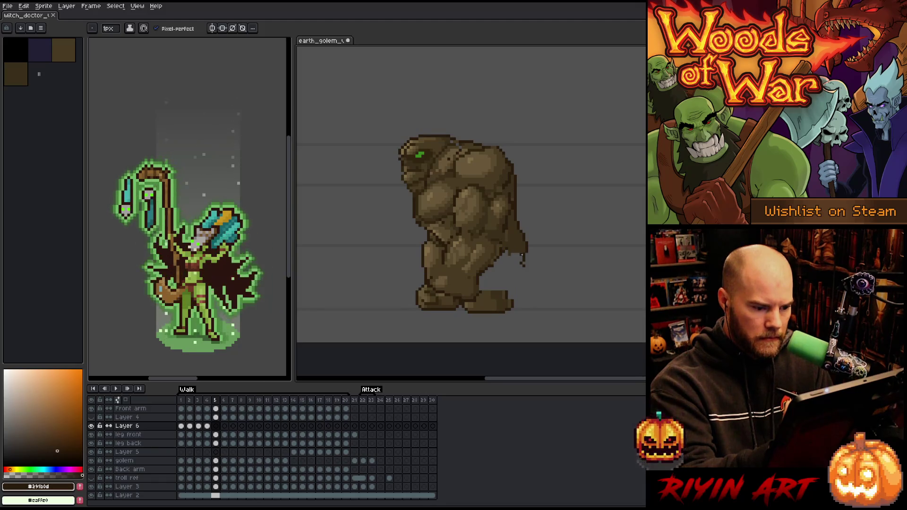
# Continue the leg line art through frame 10, including a line along the back leg.
pyautogui.press('.')
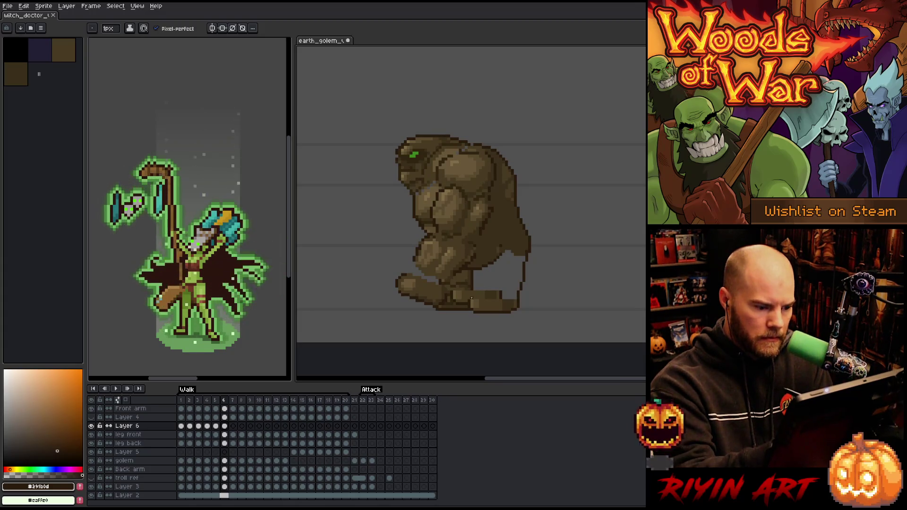
pyautogui.press('.')
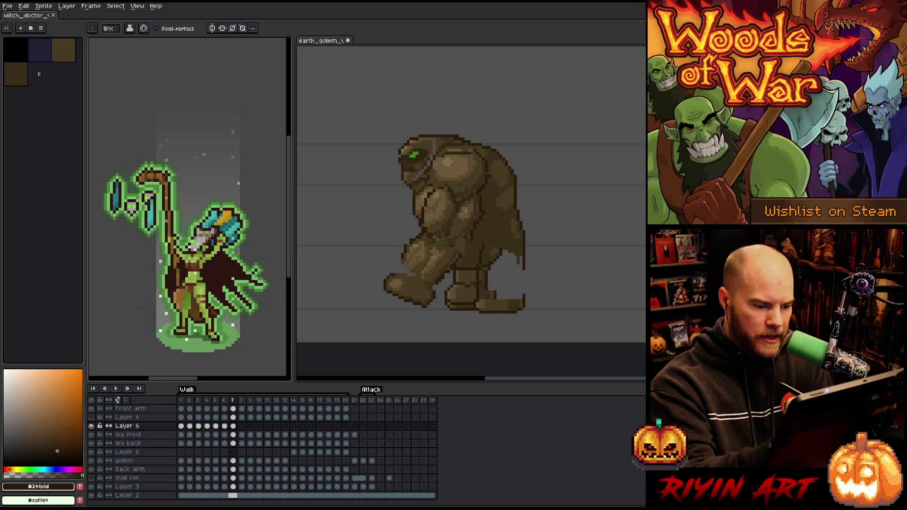
pyautogui.press('.')
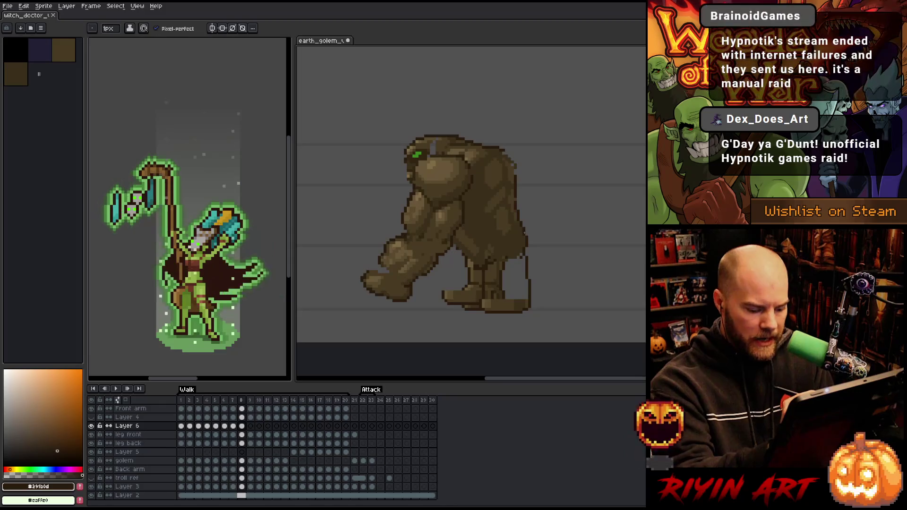
pyautogui.press('.')
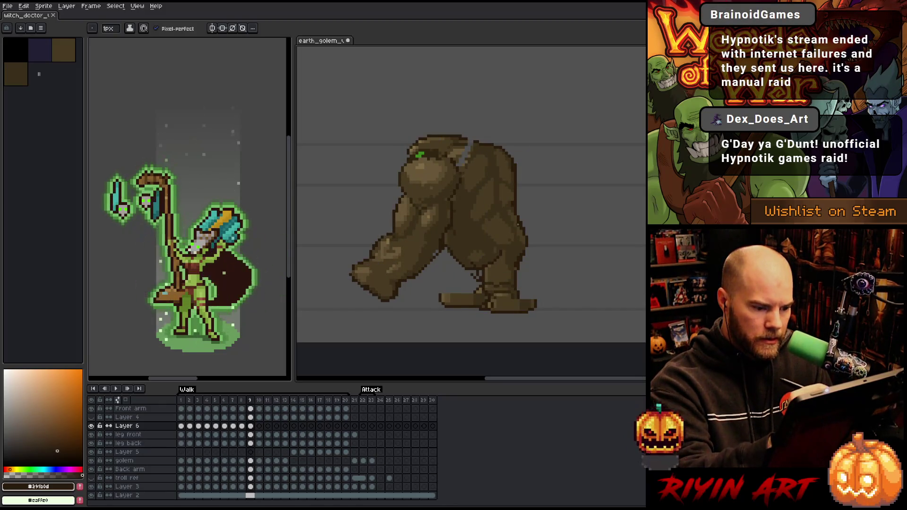
pyautogui.press('ctrl')
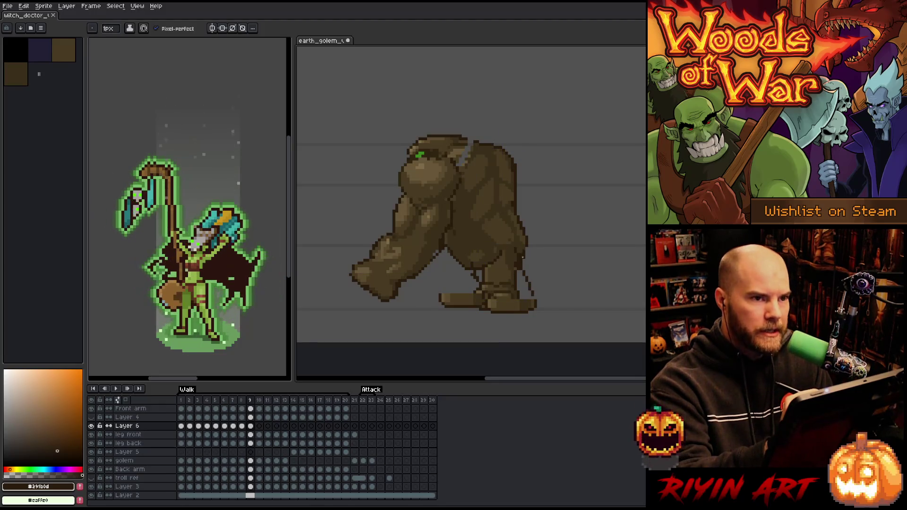
pyautogui.moveTo(521, 263); pyautogui.dragTo(533, 292)
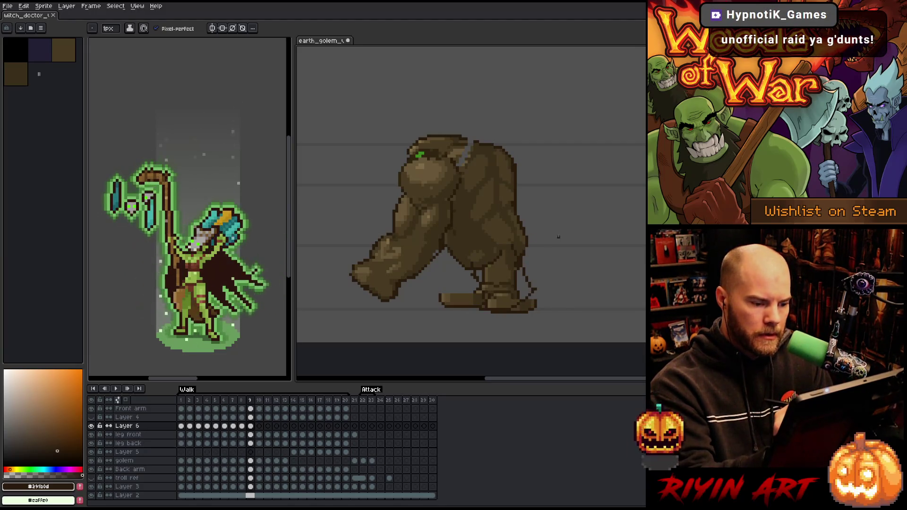
pyautogui.press('.')
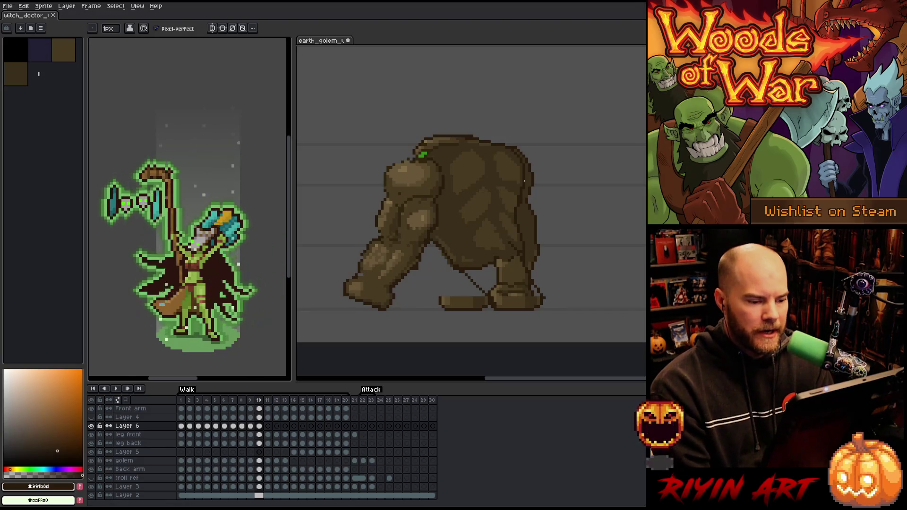
# Sketch dark line art along the golem's right leg on frame 11.
pyautogui.press('Right')
pyautogui.press('Left')
pyautogui.press('Right')
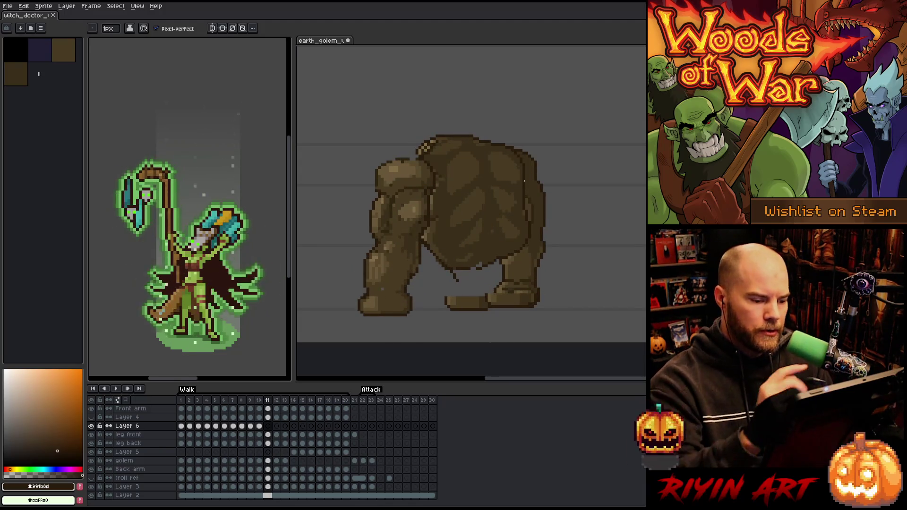
pyautogui.click(456, 236)
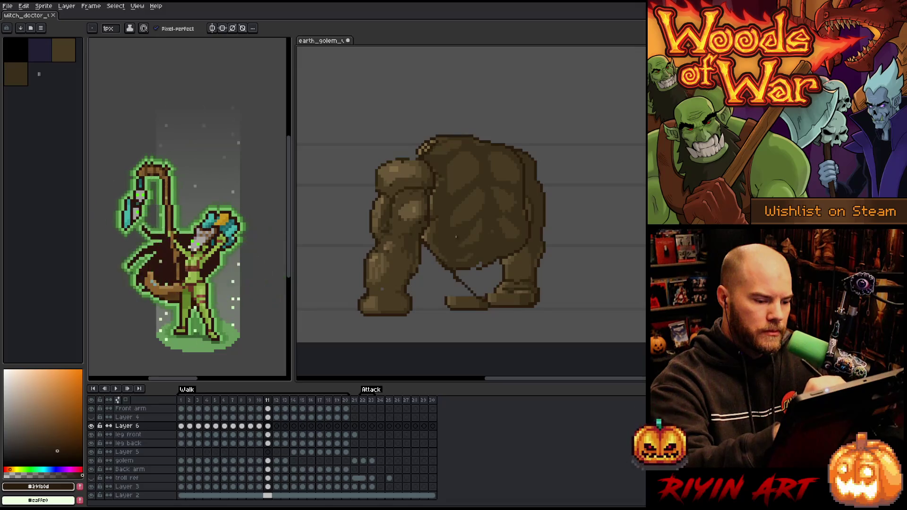
pyautogui.moveTo(496, 241); pyautogui.dragTo(532, 288)
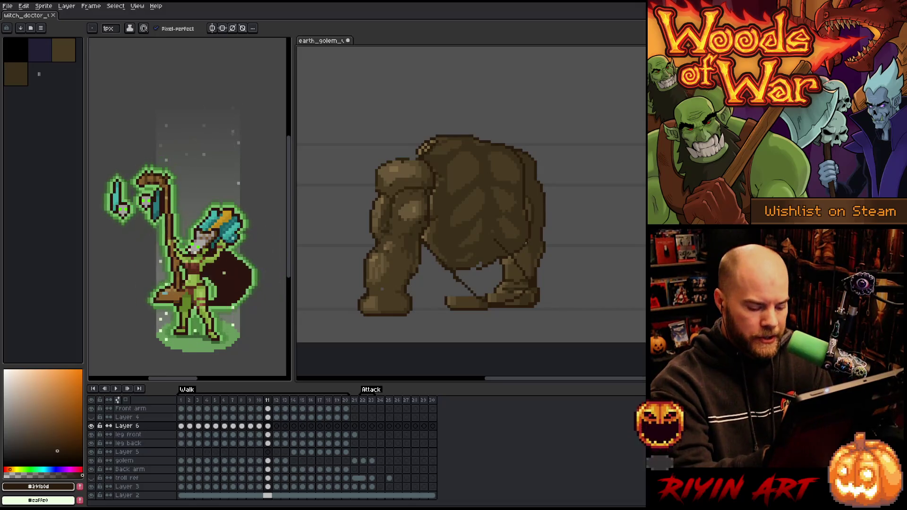
# Draw a V of leg lines on frame 12 and redraw frame 11's diagonal leg line.
pyautogui.press('Right')
pyautogui.moveTo(456, 272); pyautogui.dragTo(486, 302)
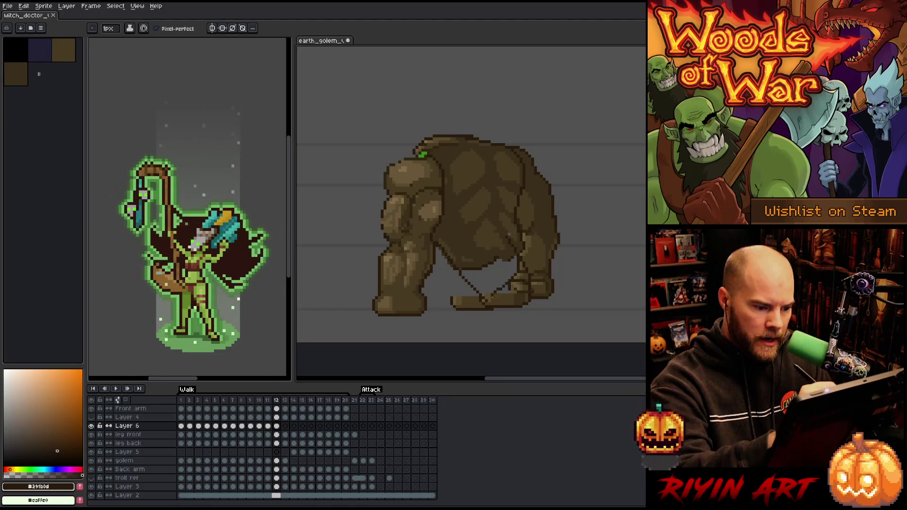
pyautogui.moveTo(487, 301); pyautogui.dragTo(518, 268)
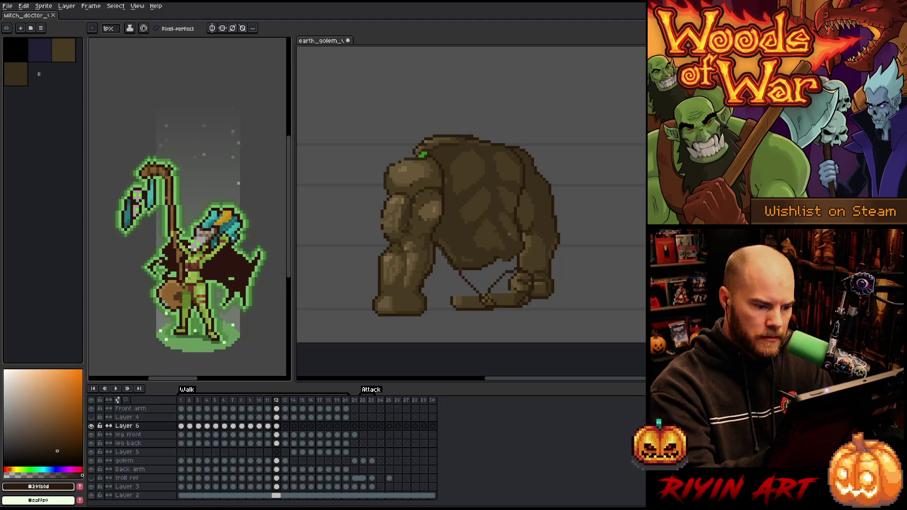
pyautogui.press('Left')
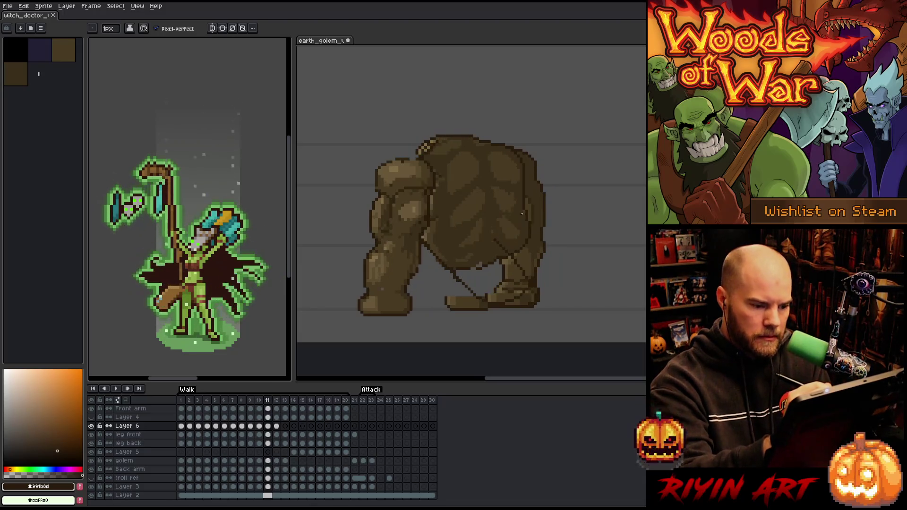
pyautogui.moveTo(485, 295); pyautogui.dragTo(517, 261)
pyautogui.hotkey('ctrl', 'z')
pyautogui.moveTo(488, 294); pyautogui.dragTo(513, 269)
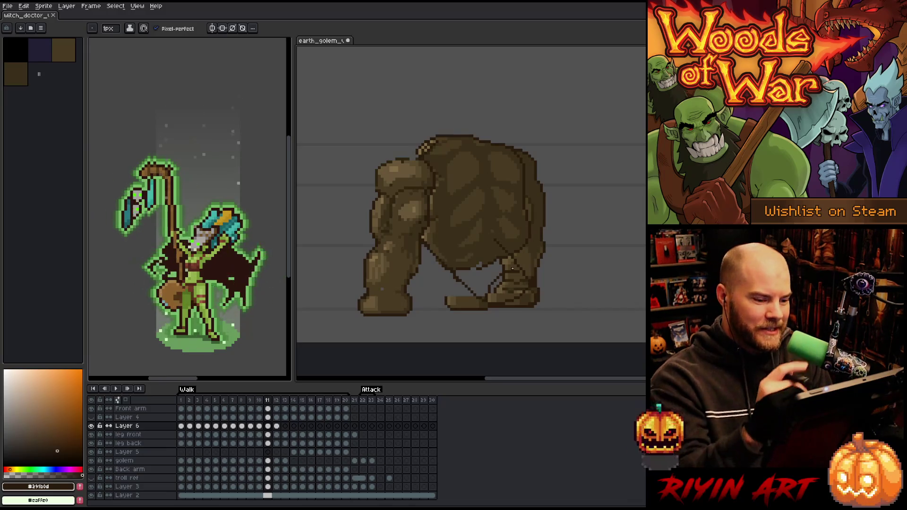
# Sketch two diagonal leg lines on frame 13 and darken a spot on the lower leg.
pyautogui.press('Right')
pyautogui.press('Left')
pyautogui.press('Right')
pyautogui.press('Right')
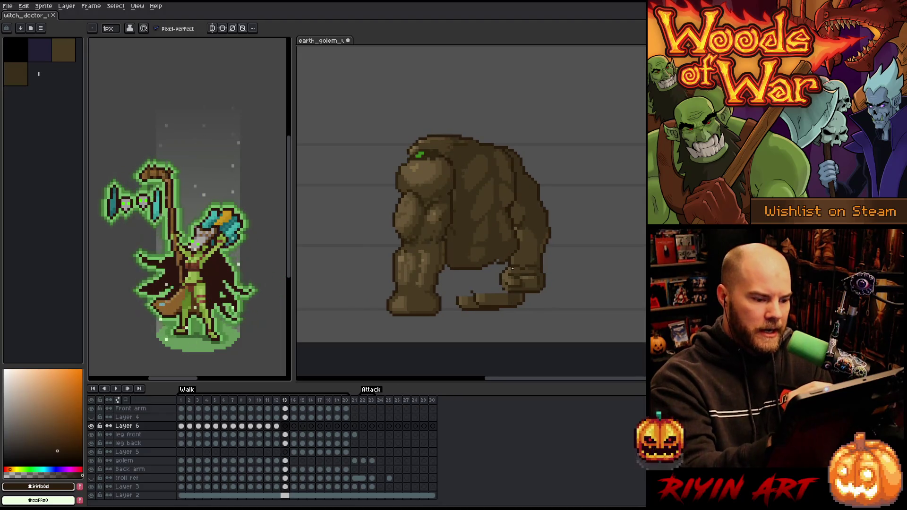
pyautogui.moveTo(453, 270); pyautogui.dragTo(473, 296)
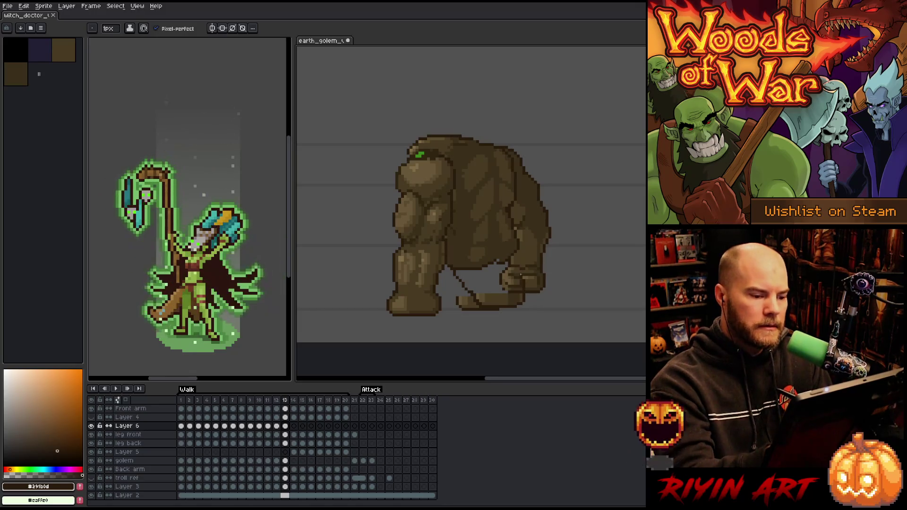
pyautogui.moveTo(508, 274); pyautogui.dragTo(477, 298)
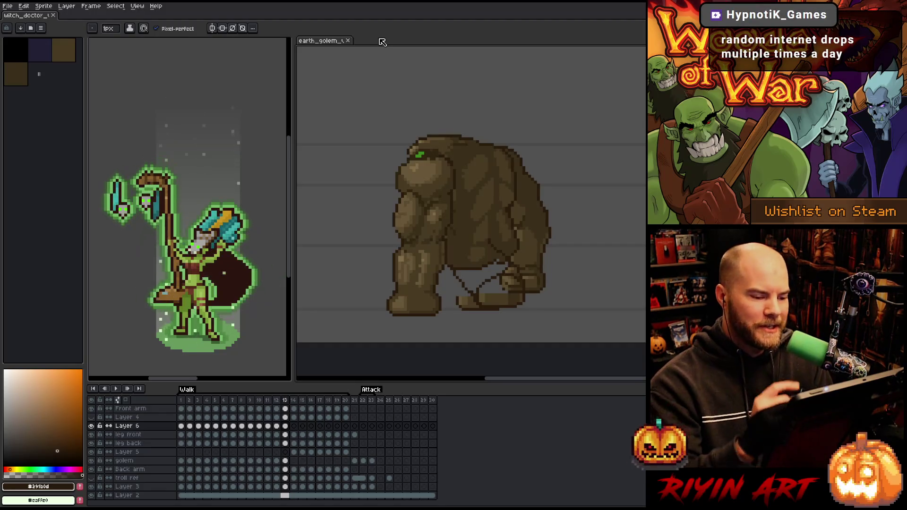
pyautogui.click(506, 302)
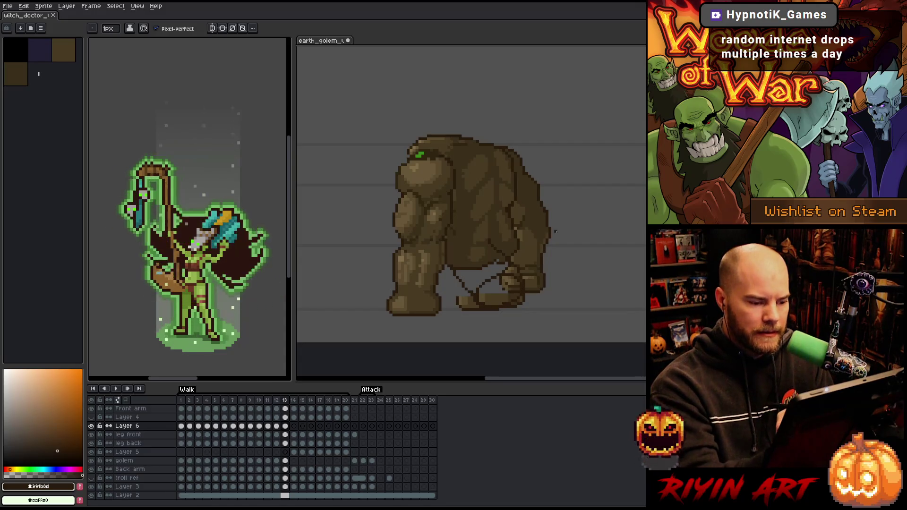
# Draw and undo a leg line on frame 14, then outline the golem's back on frame 15.
pyautogui.press('Right')
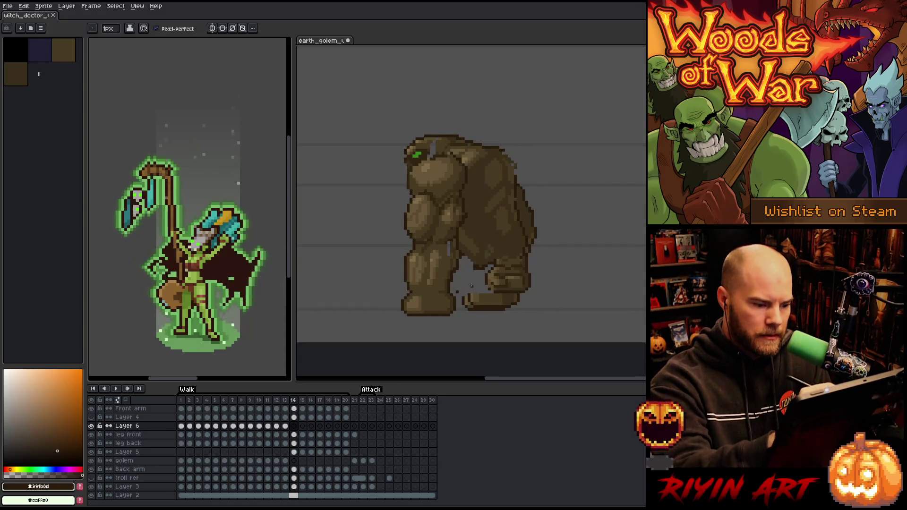
pyautogui.moveTo(459, 265)
pyautogui.mouseDown()
pyautogui.moveTo(475, 305)
pyautogui.moveTo(522, 280)
pyautogui.moveTo(482, 301)
pyautogui.mouseUp()
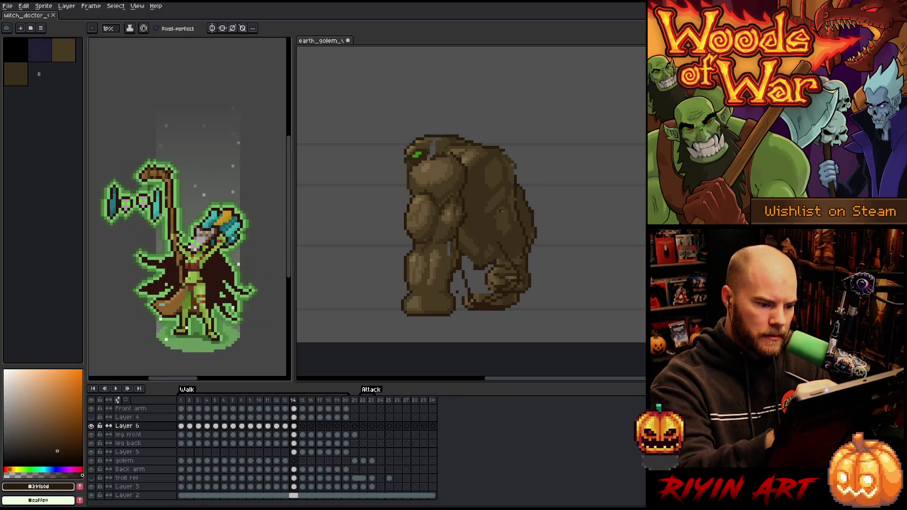
pyautogui.hotkey('ctrl', 'z')
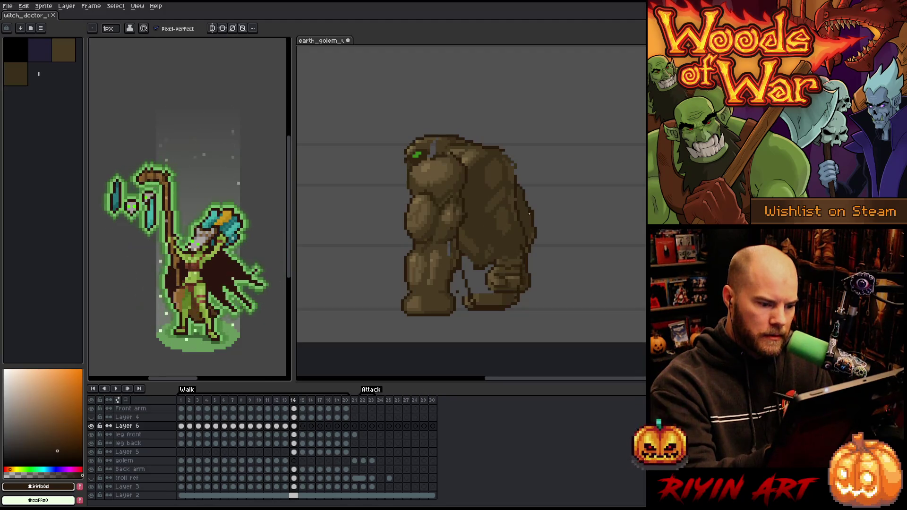
pyautogui.press('e')
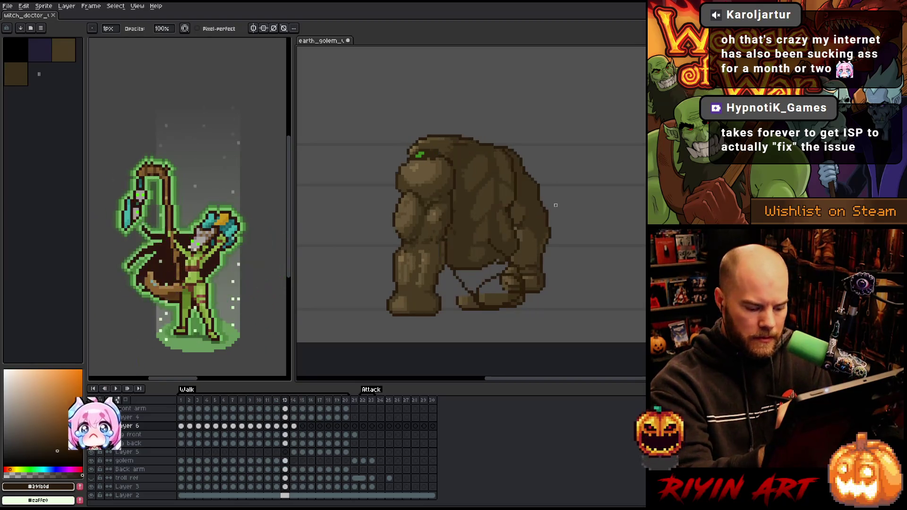
pyautogui.press('Left')
pyautogui.press('Right')
pyautogui.press('Right')
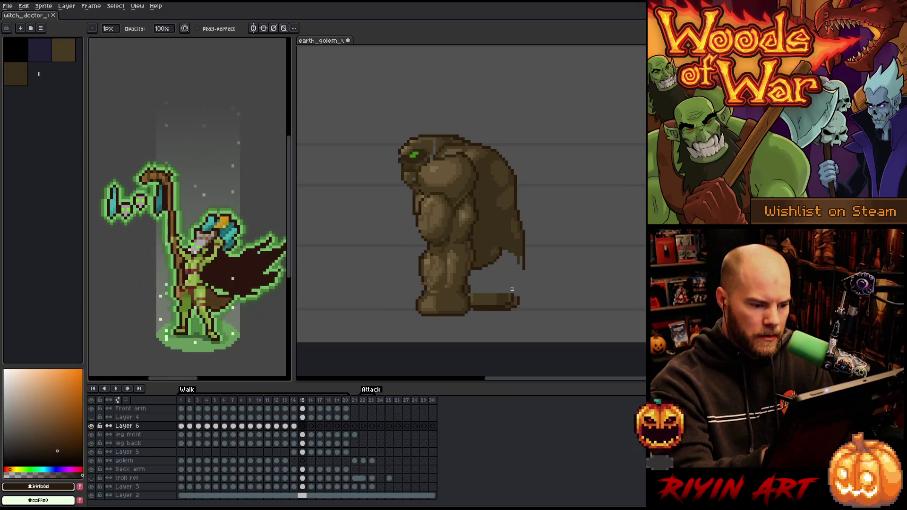
pyautogui.press('b')
pyautogui.moveTo(522, 258); pyautogui.dragTo(520, 292)
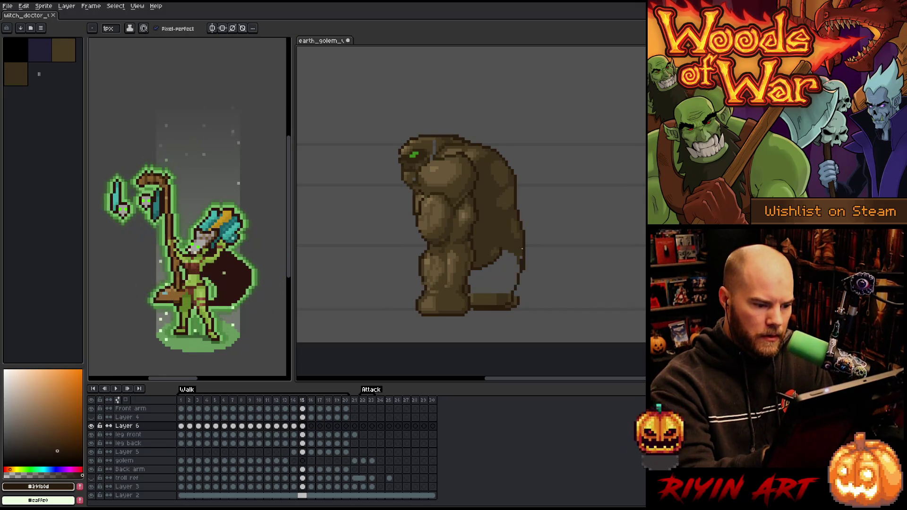
pyautogui.moveTo(489, 238); pyautogui.dragTo(471, 283)
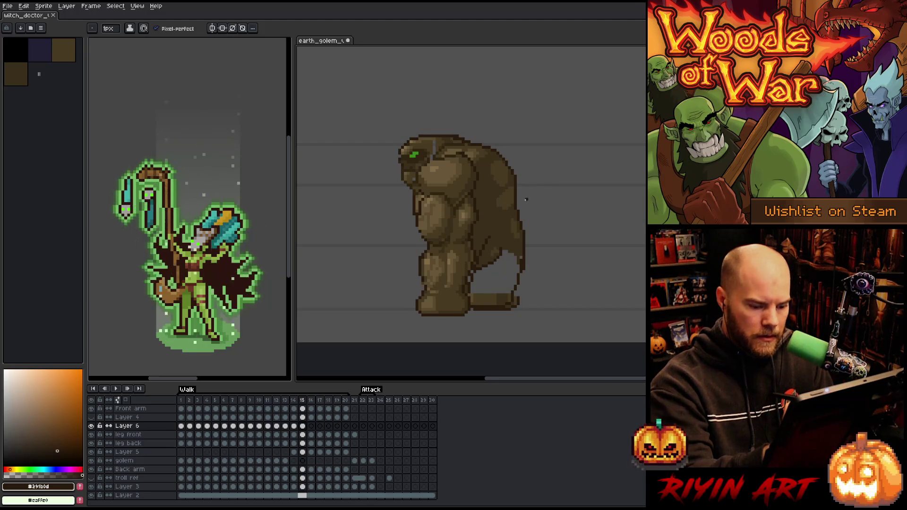
# Add back outlines on frames 16–17 and leg lines on frames 18–20, wrapping to frame 1.
pyautogui.press('Right')
pyautogui.moveTo(524, 264); pyautogui.dragTo(509, 302)
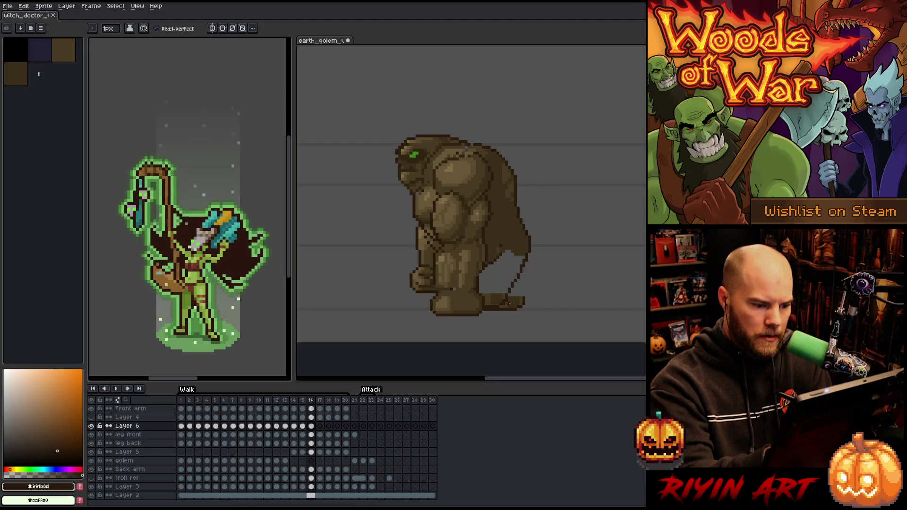
pyautogui.press('Right')
pyautogui.moveTo(525, 252); pyautogui.dragTo(504, 292)
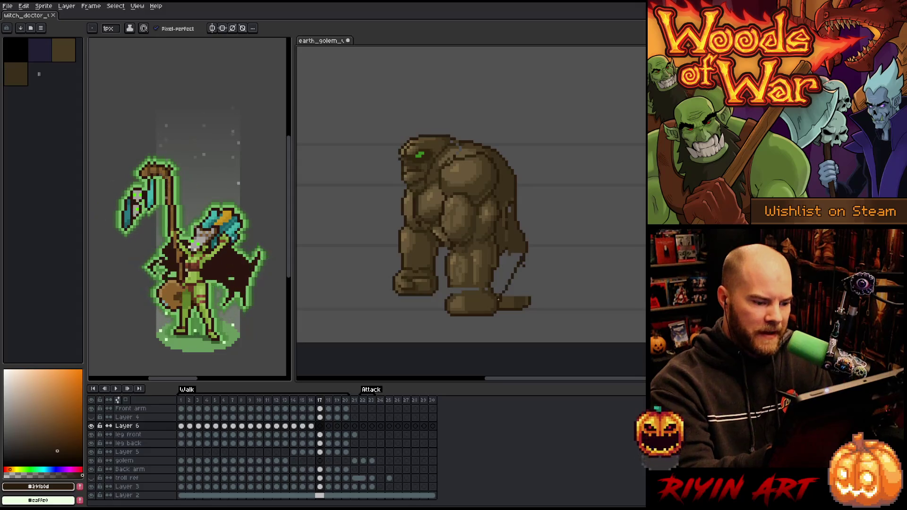
pyautogui.press('e')
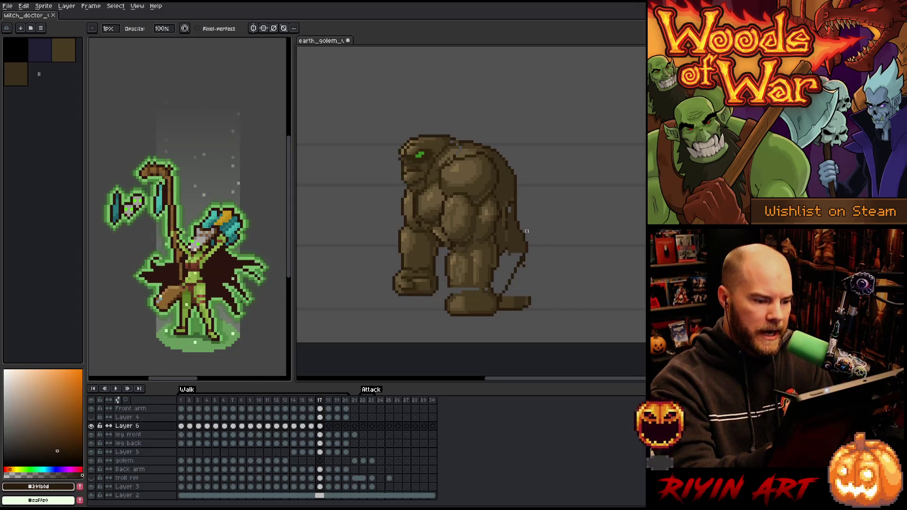
pyautogui.press('Right')
pyautogui.press('b')
pyautogui.moveTo(448, 289); pyautogui.dragTo(459, 259)
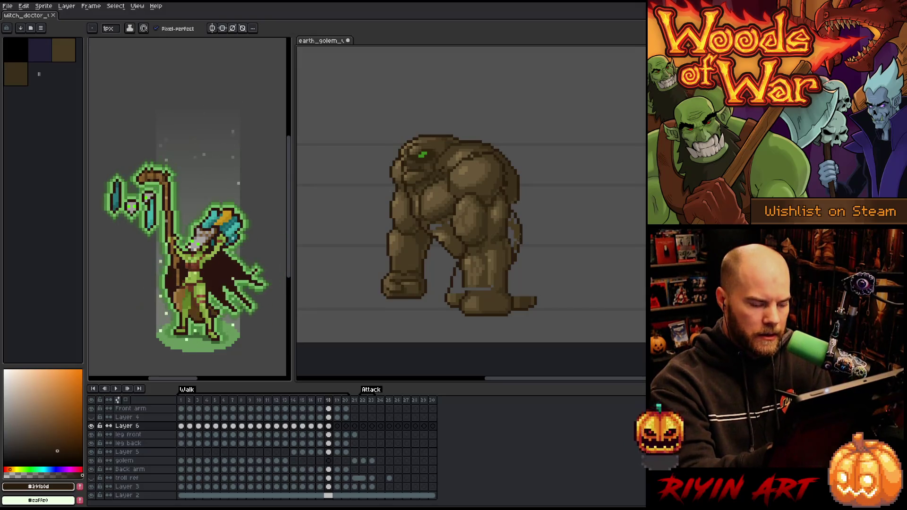
pyautogui.press('Right')
pyautogui.moveTo(445, 291); pyautogui.dragTo(453, 262)
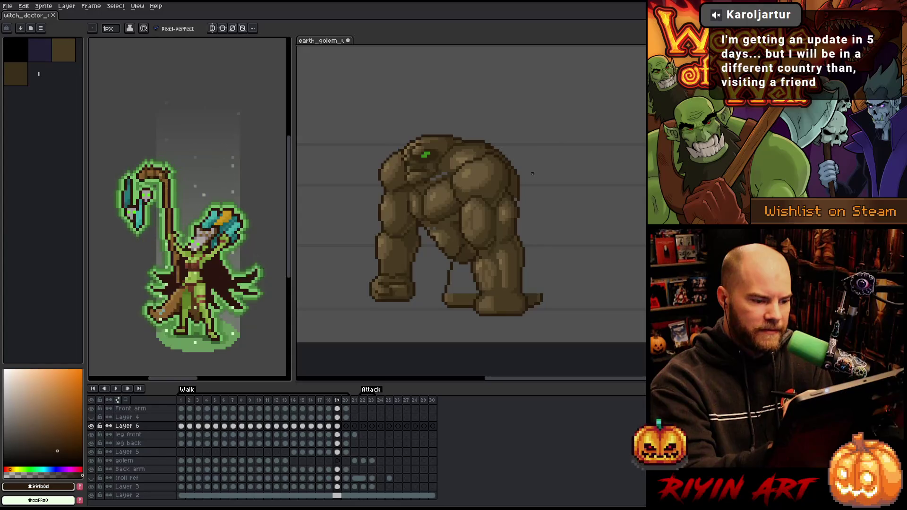
pyautogui.press('Right')
pyautogui.moveTo(442, 297); pyautogui.dragTo(452, 262)
pyautogui.press('Right')
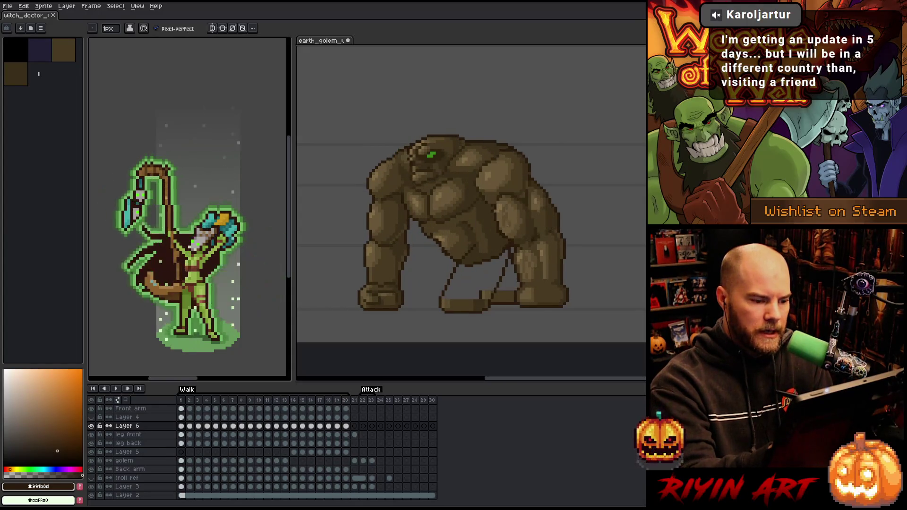
# Step through the walk from frame 1 to 13, then back to frame 10, reviewing poses.
pyautogui.press('Right')
pyautogui.press('Right')
pyautogui.press('Right')
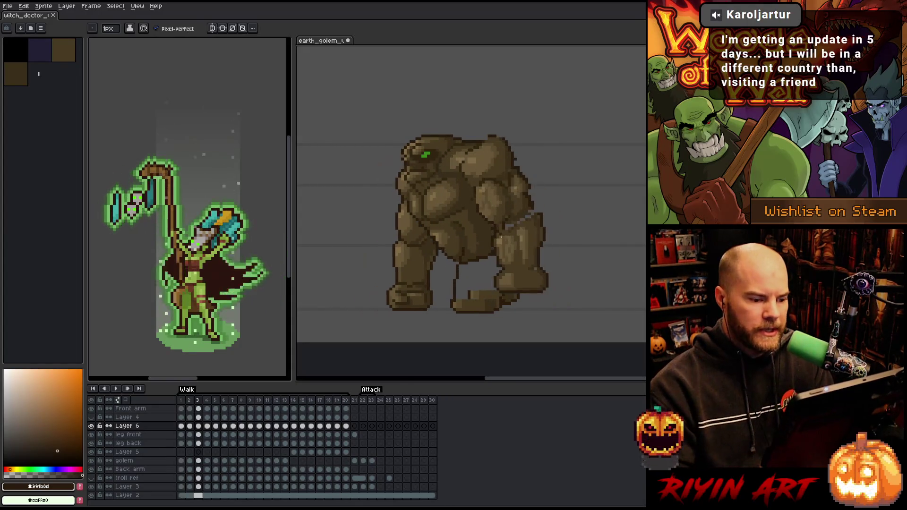
pyautogui.press('Right')
pyautogui.press('Right')
pyautogui.press('Right')
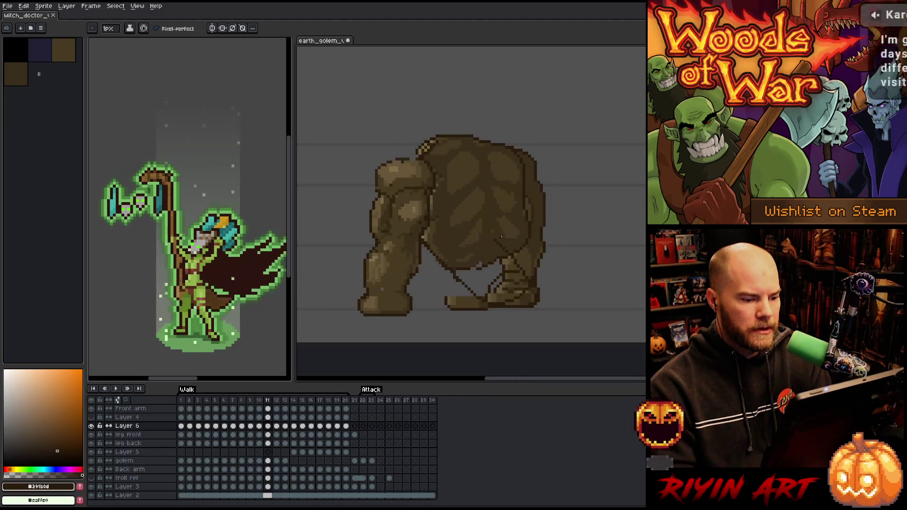
pyautogui.press('Left')
pyautogui.press('Left')
pyautogui.press('Left')
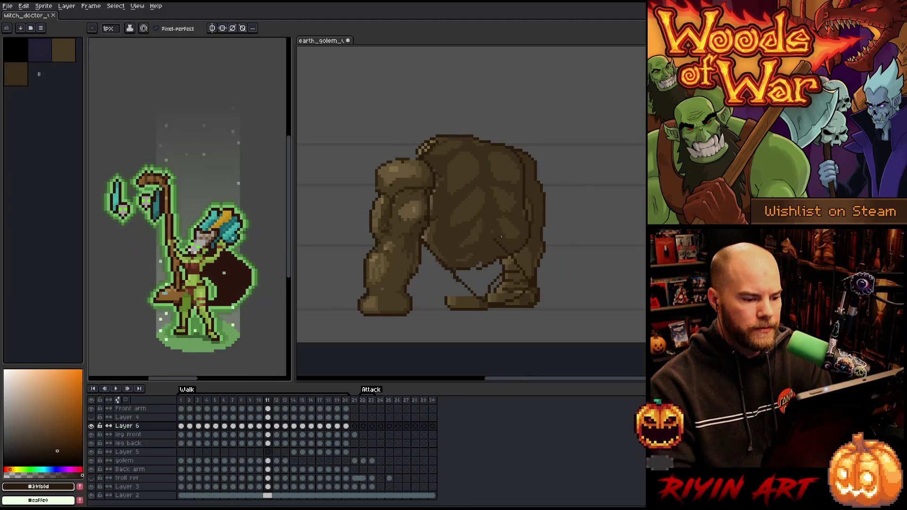
pyautogui.press('Left')
pyautogui.press('Left')
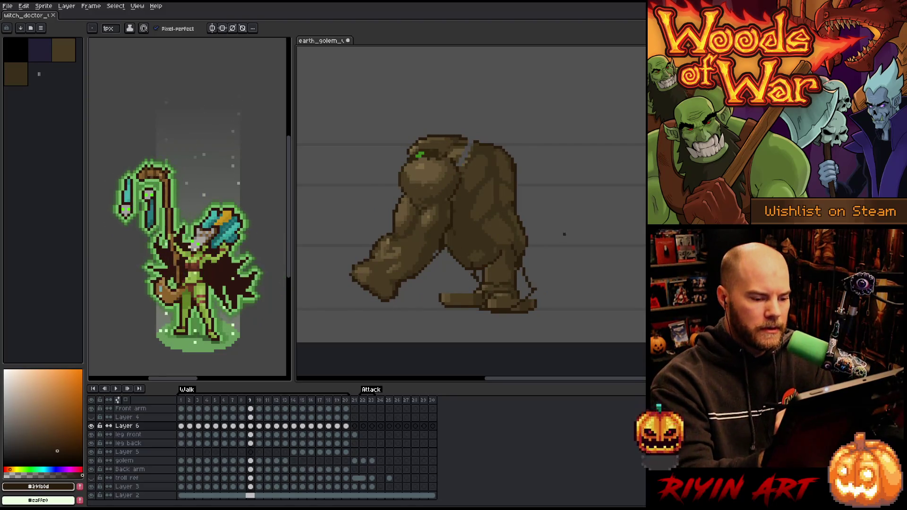
pyautogui.press('Right')
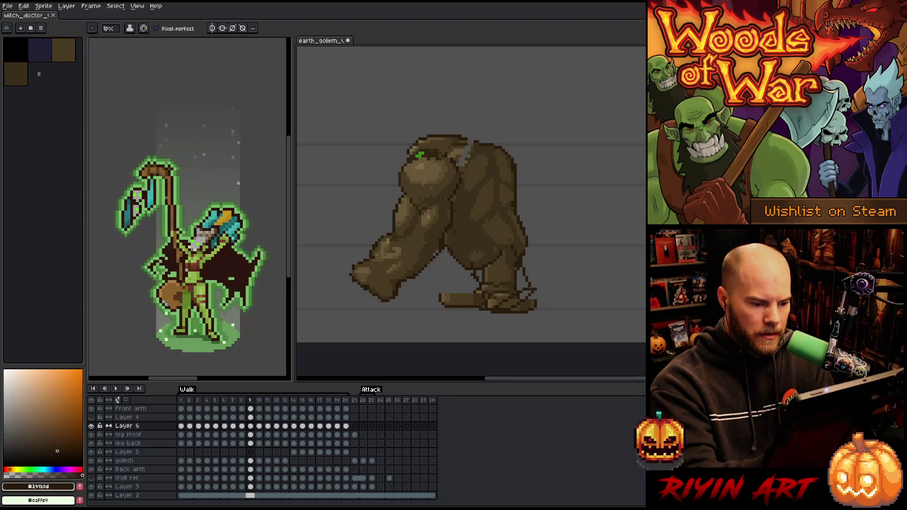
pyautogui.press('Right')
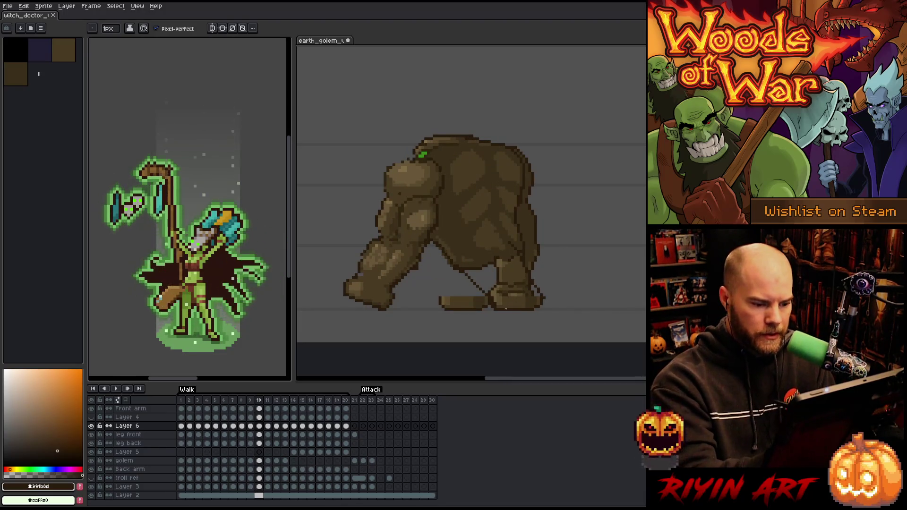
# Add dark pixels on the golem's rear foot on frame 10, alternating pencil and eraser.
pyautogui.moveTo(511, 308); pyautogui.dragTo(526, 294)
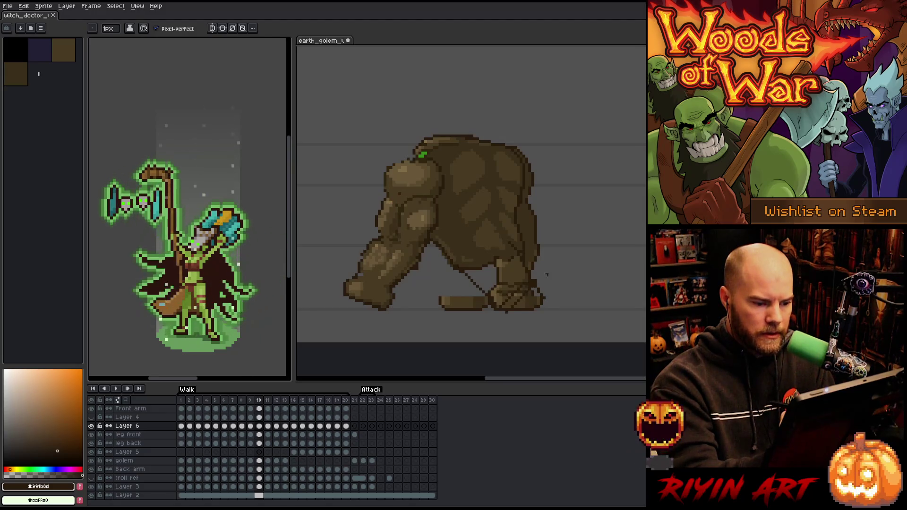
pyautogui.press('b')
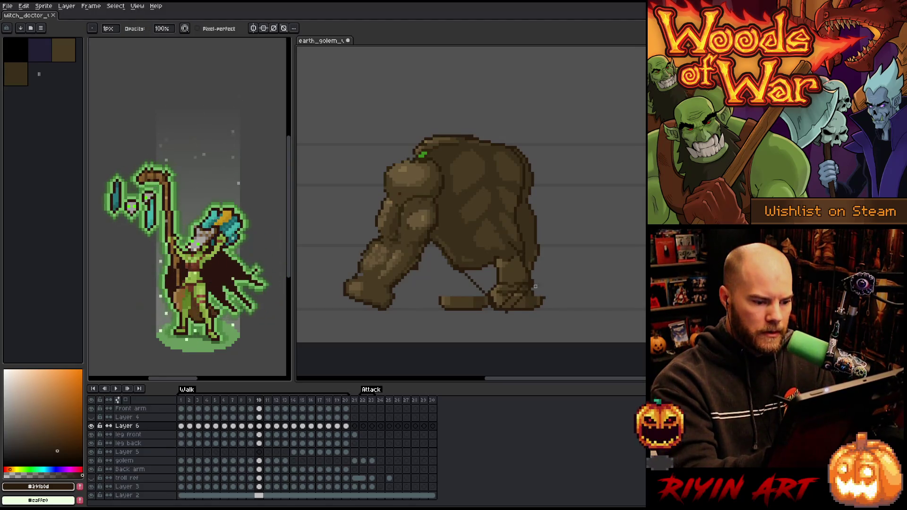
pyautogui.press('e')
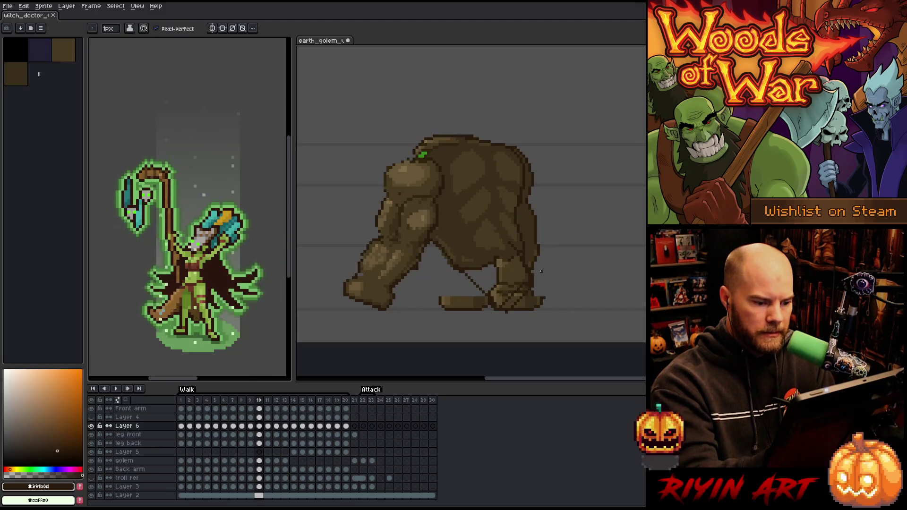
pyautogui.press('Left')
pyautogui.press('Right')
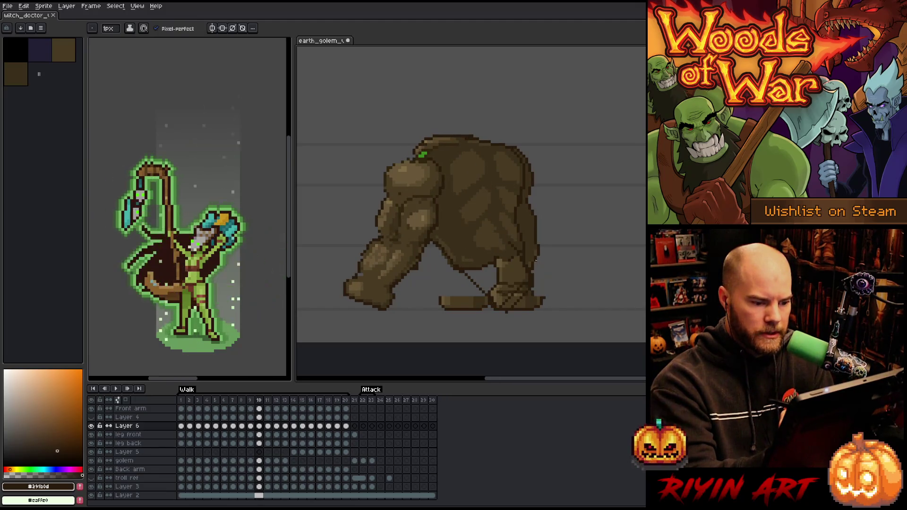
pyautogui.press('b')
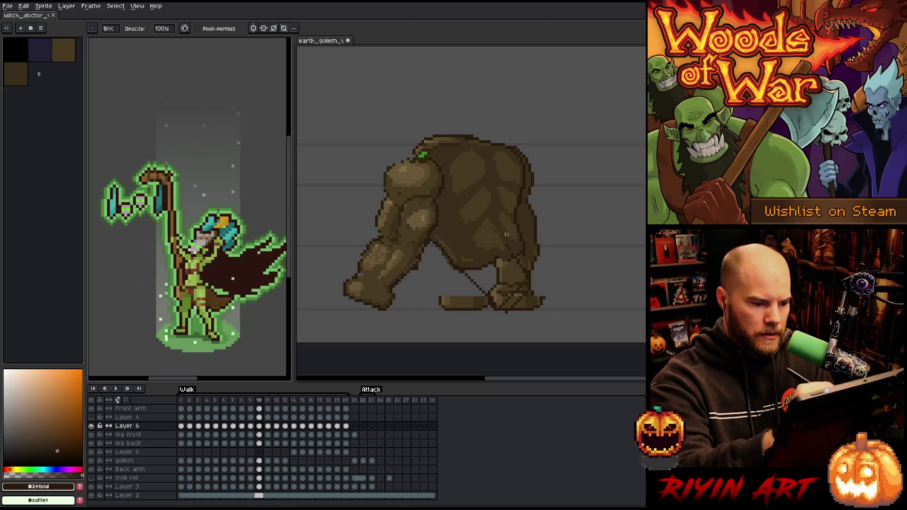
pyautogui.press('e')
pyautogui.press('b')
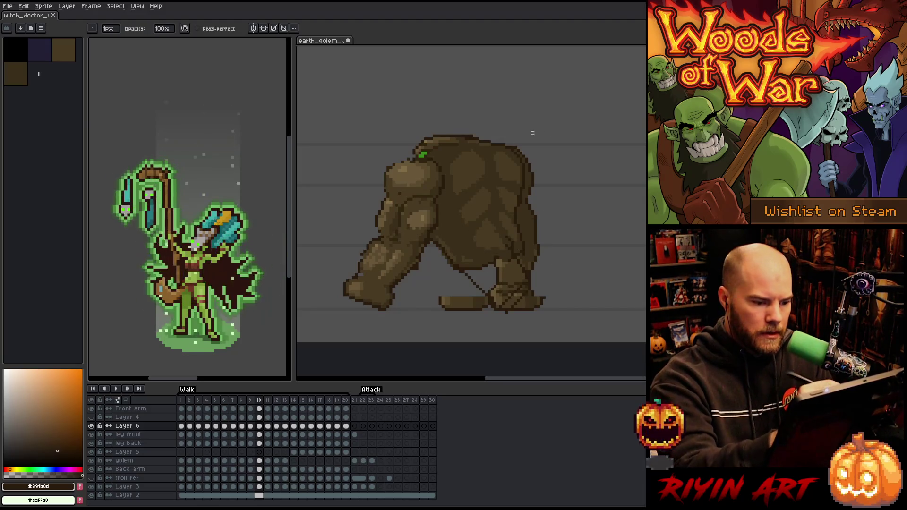
pyautogui.press('Right')
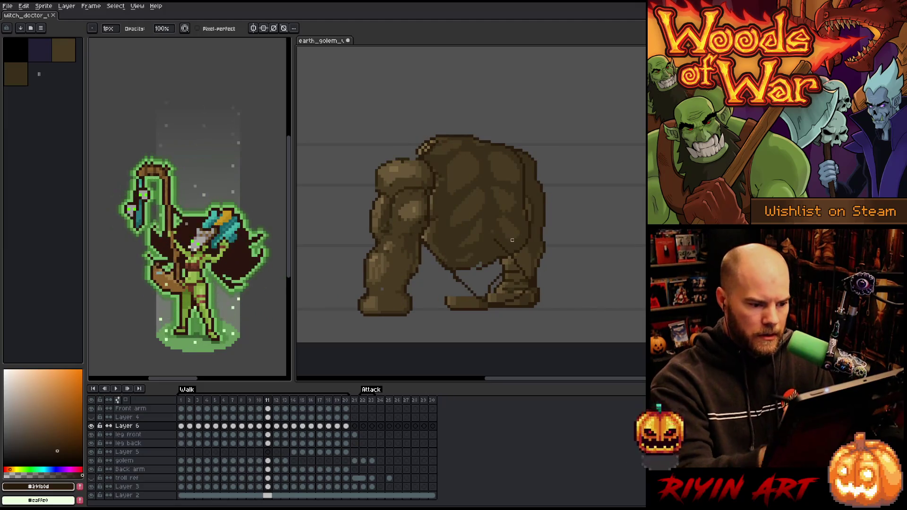
# Erase faint sketch lines near the golem's feet on the following walk frames.
pyautogui.press('e')
pyautogui.press('b')
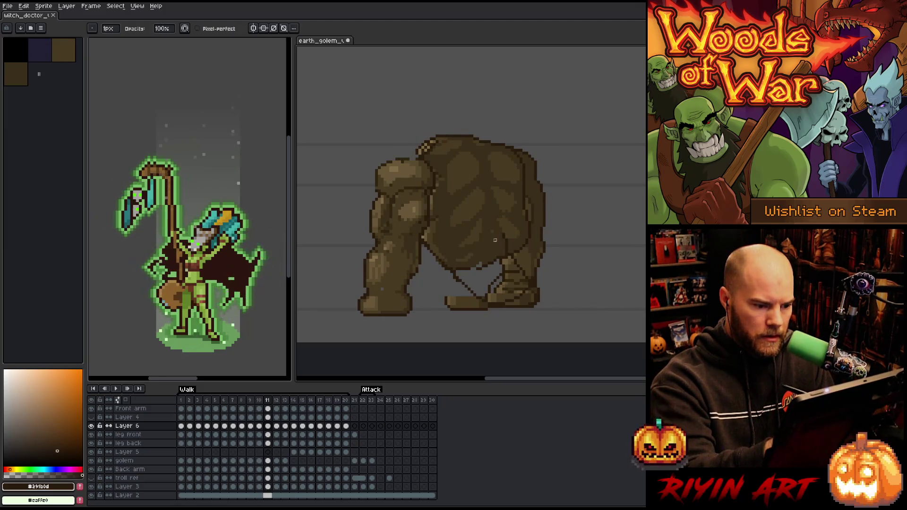
pyautogui.press('e')
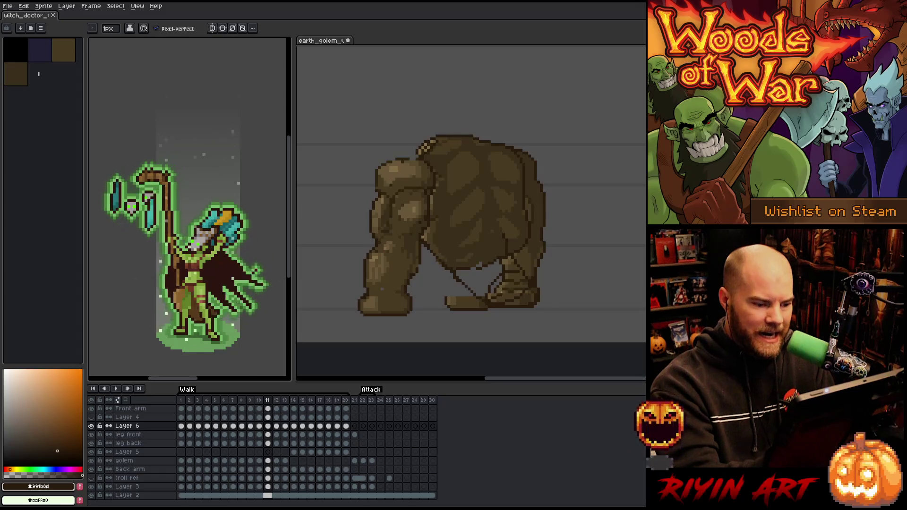
pyautogui.press('b')
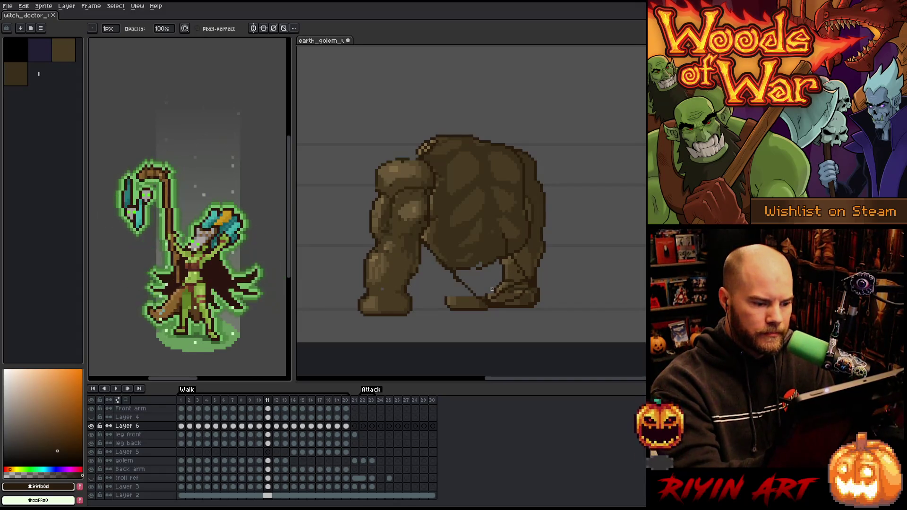
pyautogui.press('e')
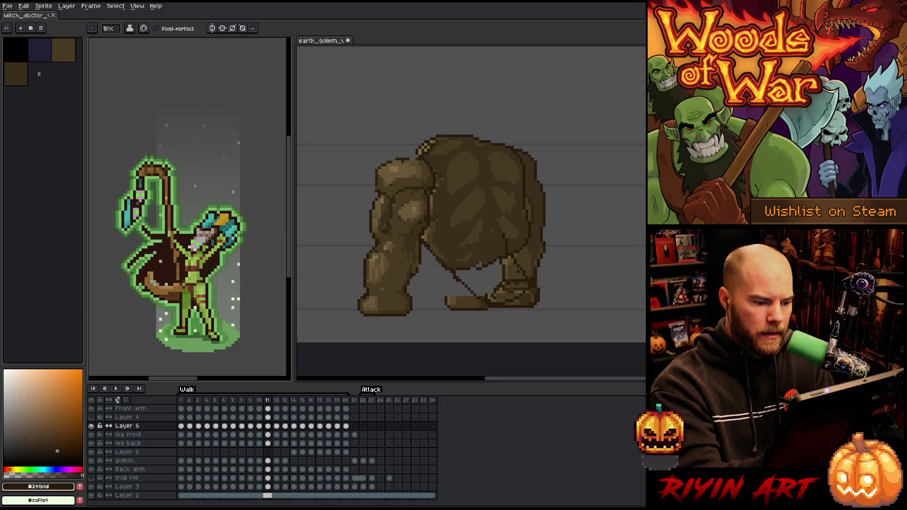
pyautogui.press('b')
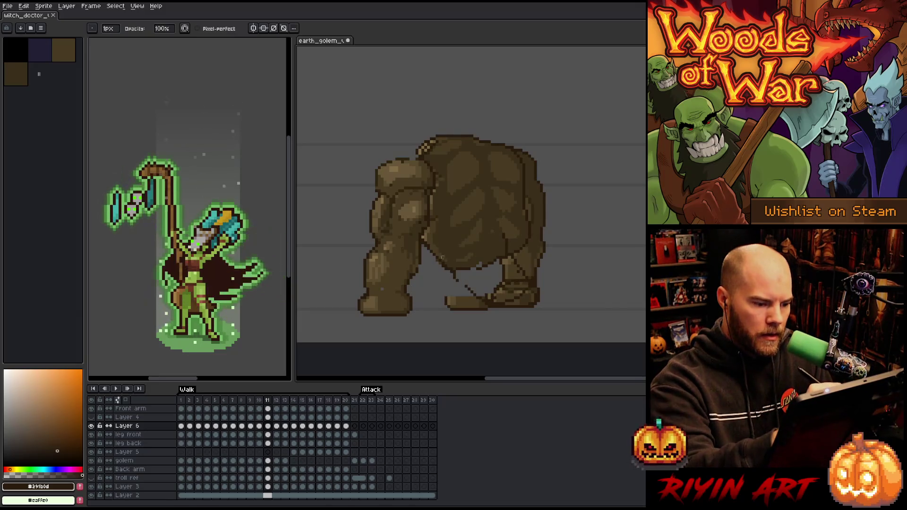
pyautogui.press('e')
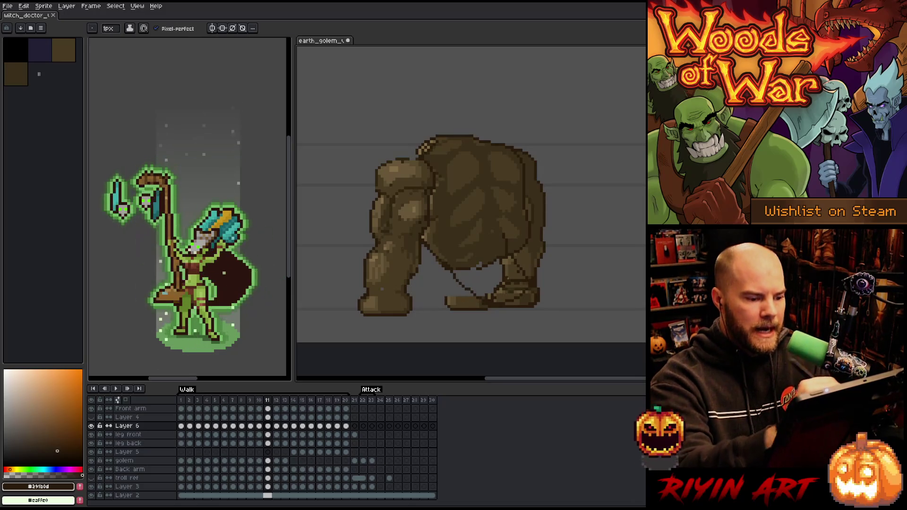
pyautogui.press('Right')
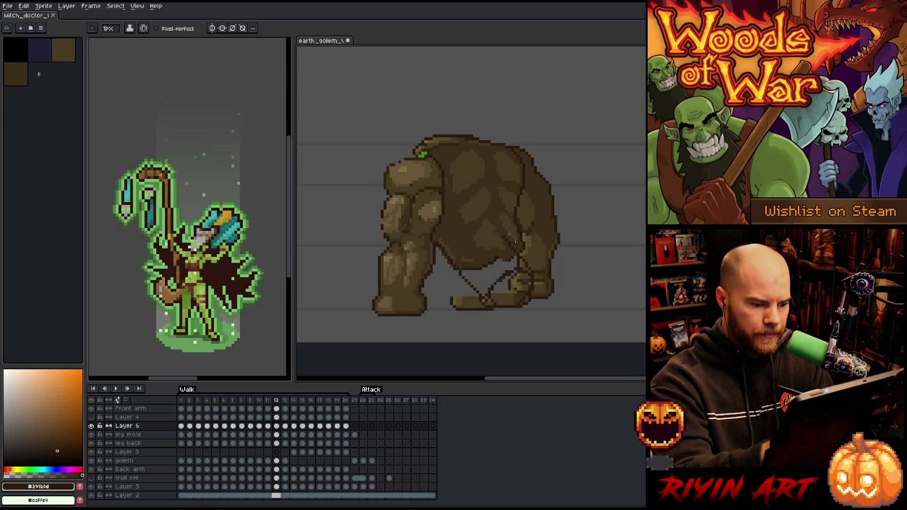
pyautogui.press('b')
pyautogui.moveTo(501, 275)
pyautogui.mouseDown()
pyautogui.moveTo(489, 300)
pyautogui.moveTo(508, 275)
pyautogui.moveTo(487, 293)
pyautogui.mouseUp()
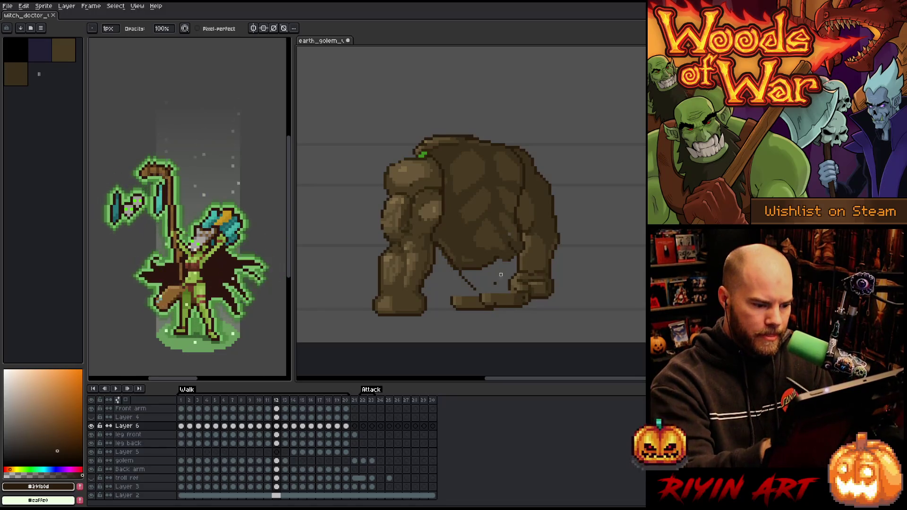
pyautogui.click(267, 426)
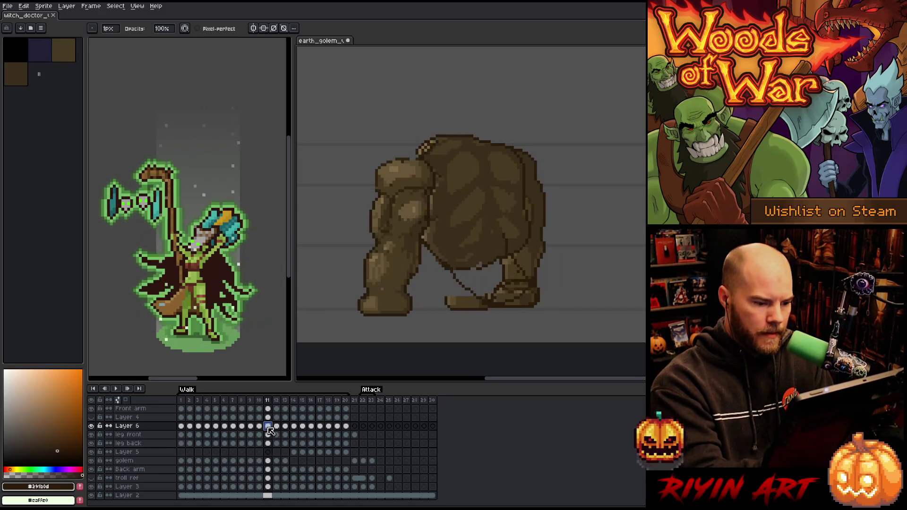
# Compare neighbouring frames, then redraw frame 12's leg line as a thin dark curve on the lower hand.
pyautogui.click(259, 426)
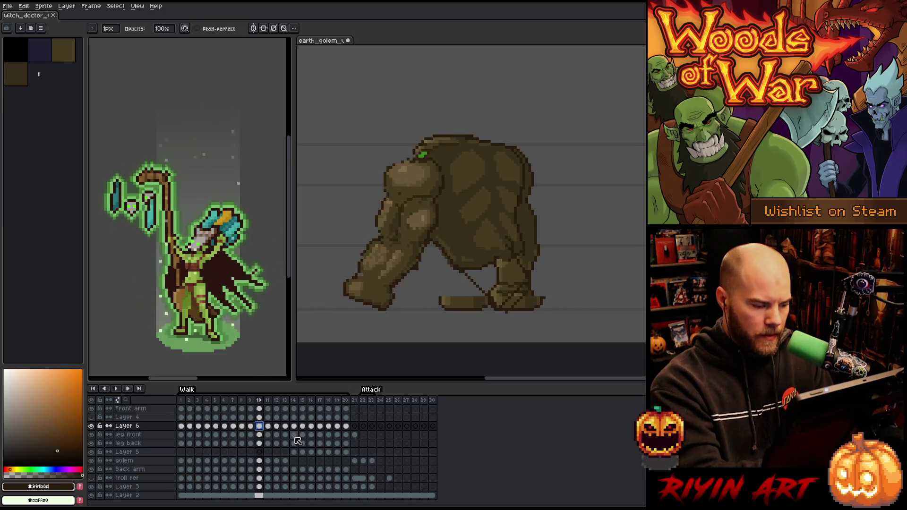
pyautogui.click(268, 426)
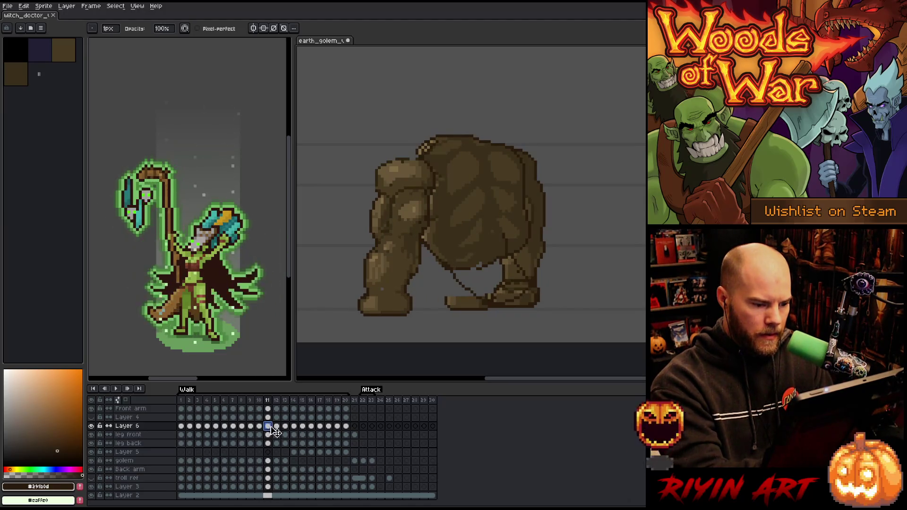
pyautogui.click(276, 427)
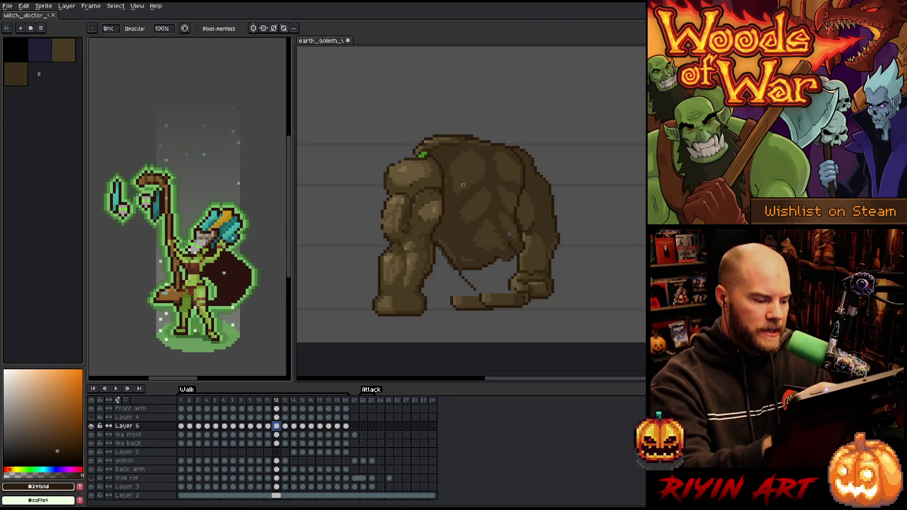
pyautogui.press('e')
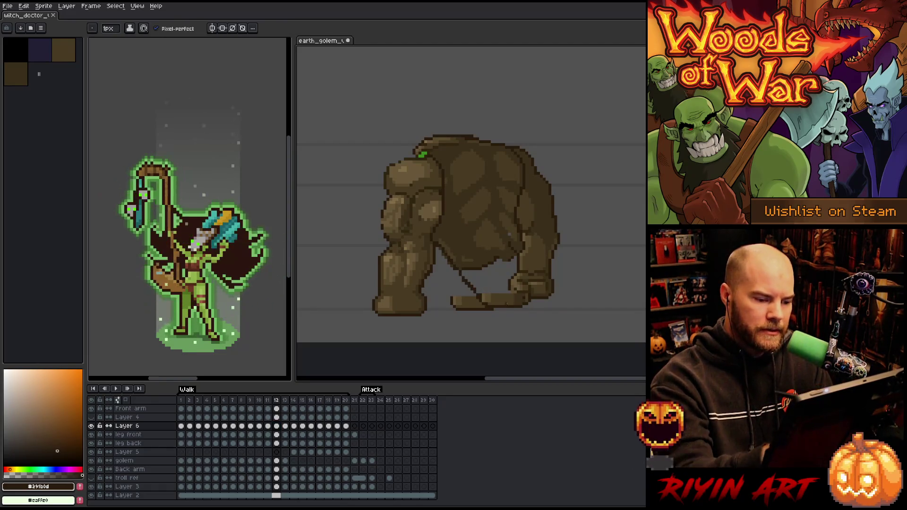
pyautogui.press('b')
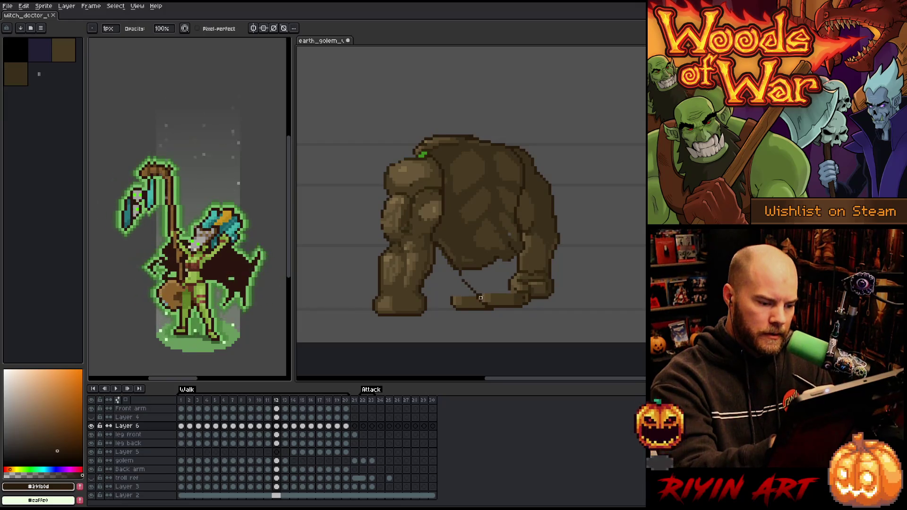
pyautogui.press('e')
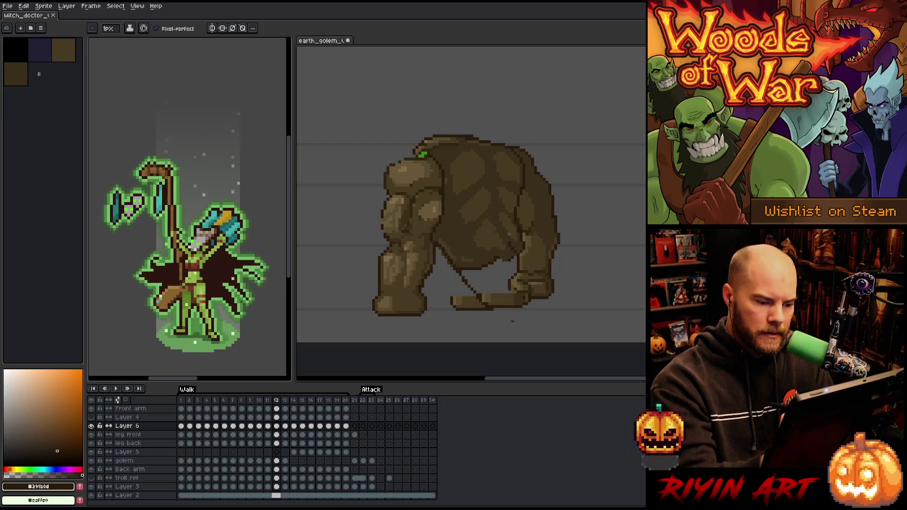
pyautogui.moveTo(492, 304)
pyautogui.mouseDown()
pyautogui.moveTo(520, 295)
pyautogui.moveTo(499, 284)
pyautogui.mouseUp()
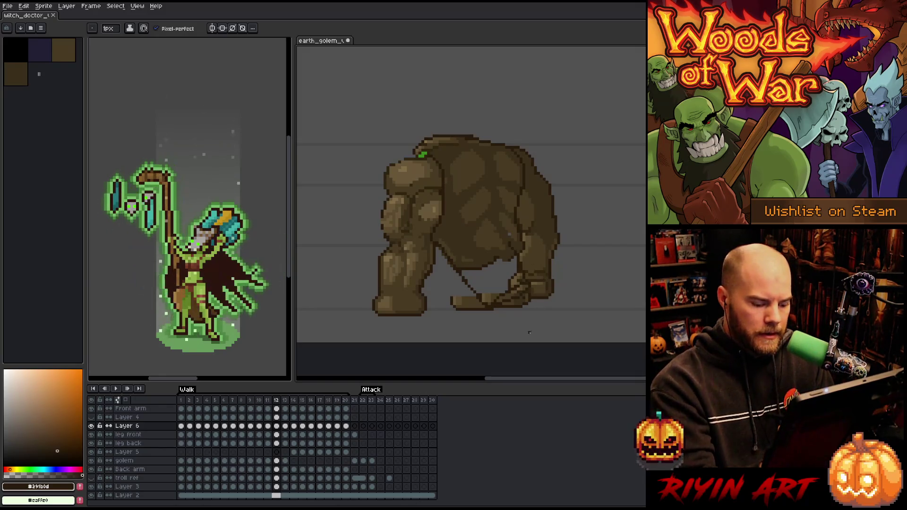
pyautogui.press('Right')
pyautogui.press('Left')
pyautogui.press('Right')
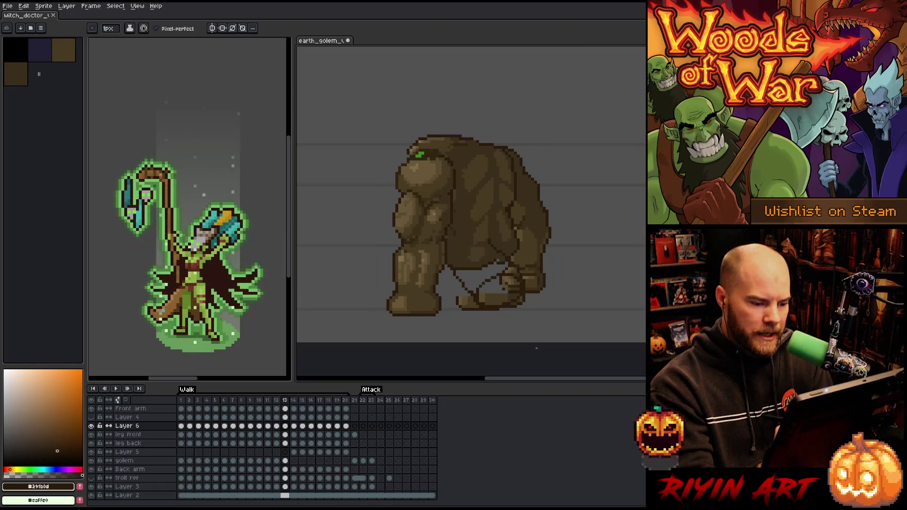
# Toggle between pencil and eraser, then step back with the comma key to walk frame 11.
pyautogui.press('b')
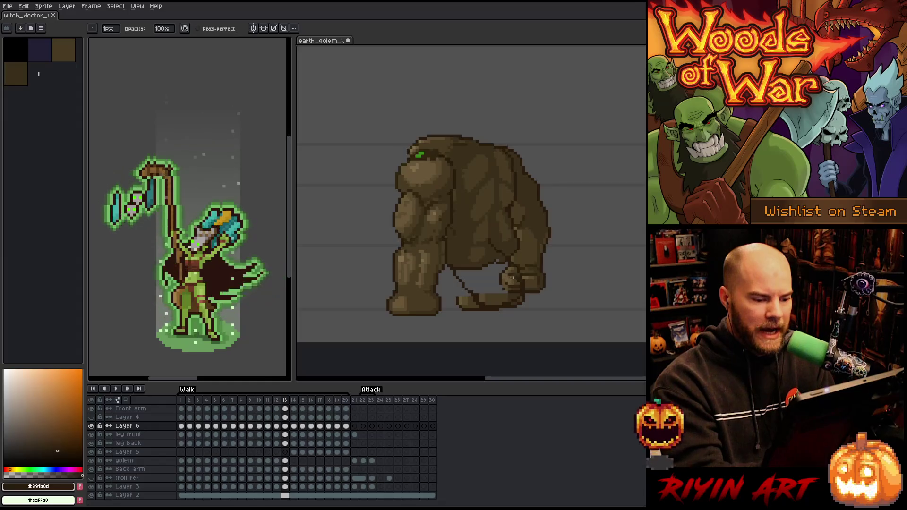
pyautogui.press('e')
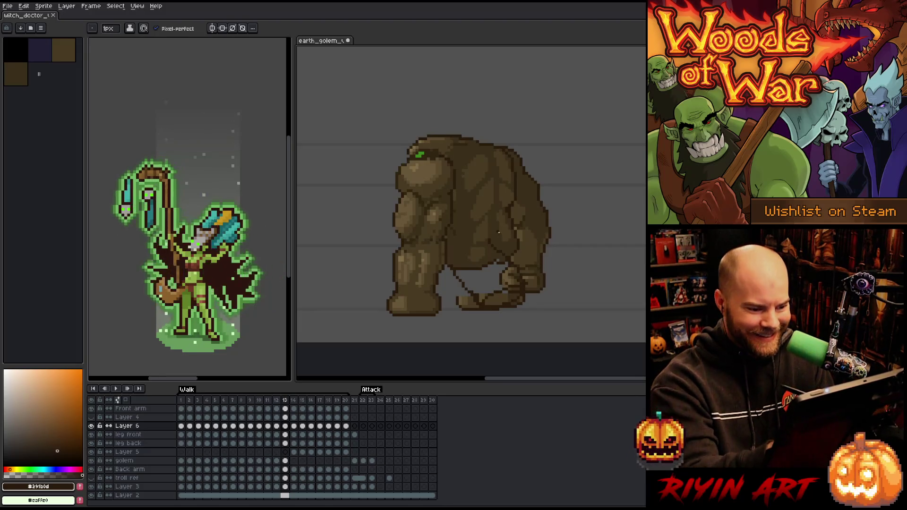
pyautogui.press('b')
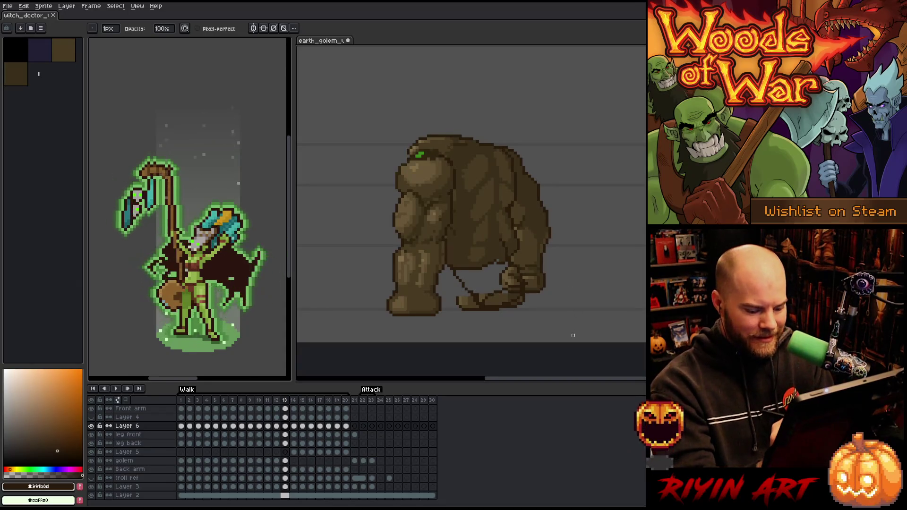
pyautogui.press(',')
pyautogui.press(',')
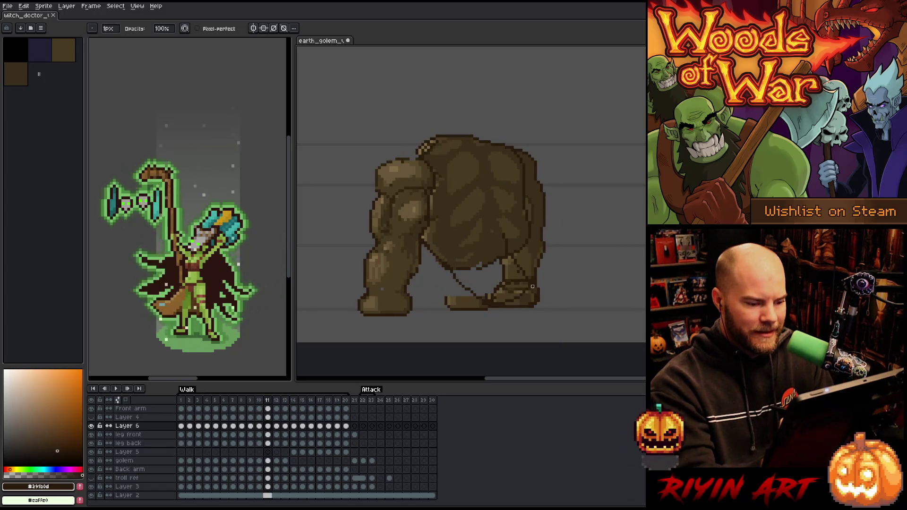
# Redraw the back-leg lines on frame 13 with pencil and eraser, then sample a mid brown from the leg.
pyautogui.press('e')
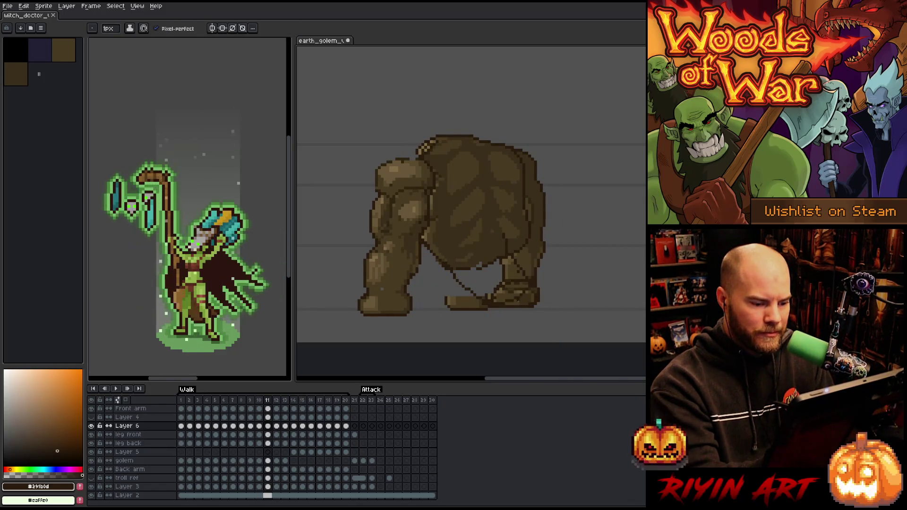
pyautogui.press('b')
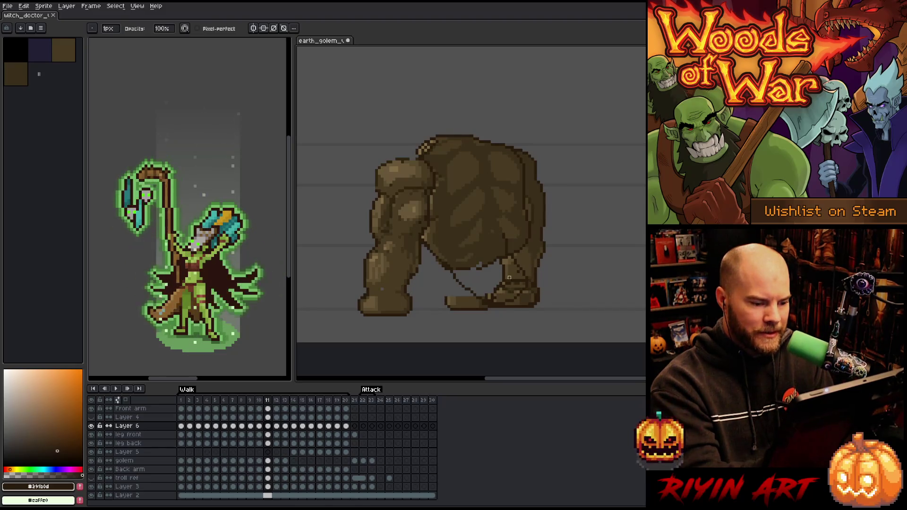
pyautogui.press('e')
pyautogui.press('b')
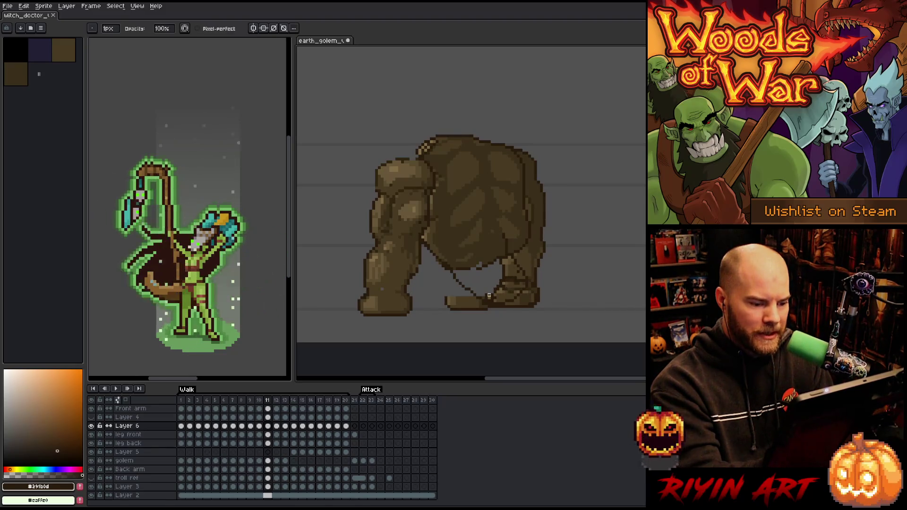
pyautogui.press('e')
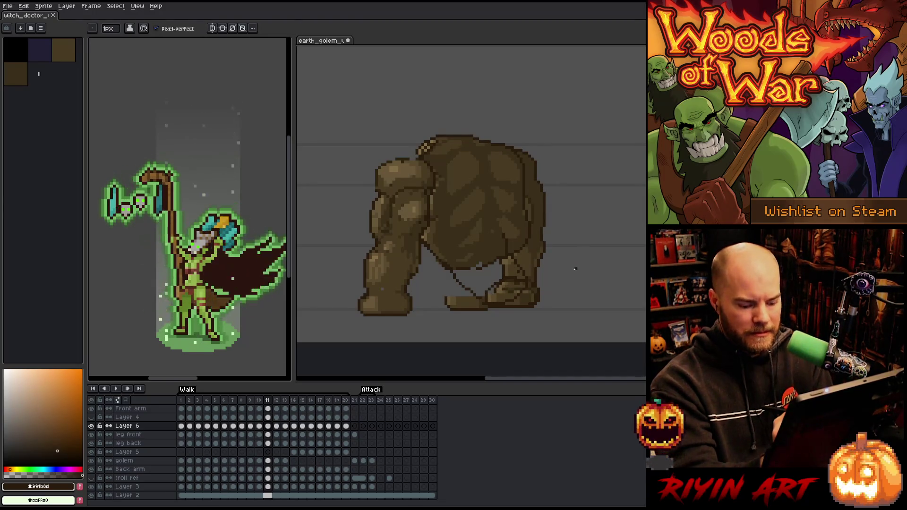
pyautogui.press('.')
pyautogui.press('.')
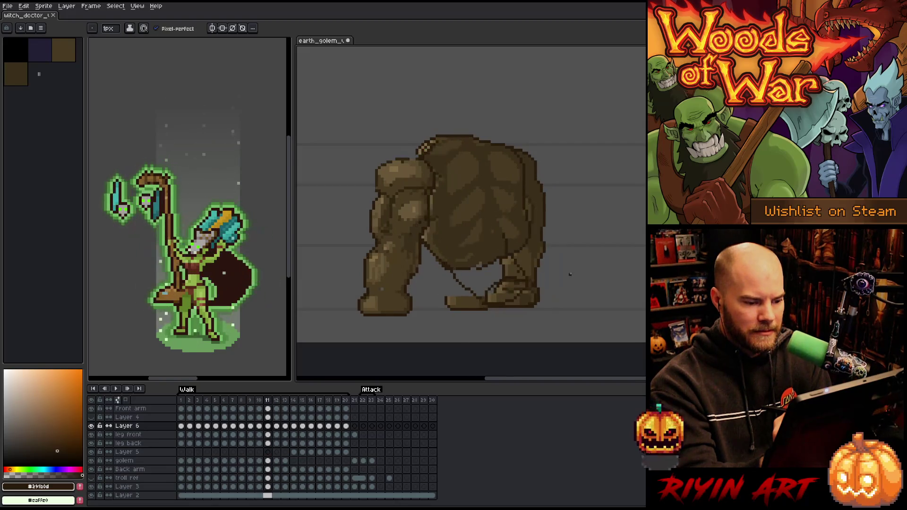
pyautogui.press('b')
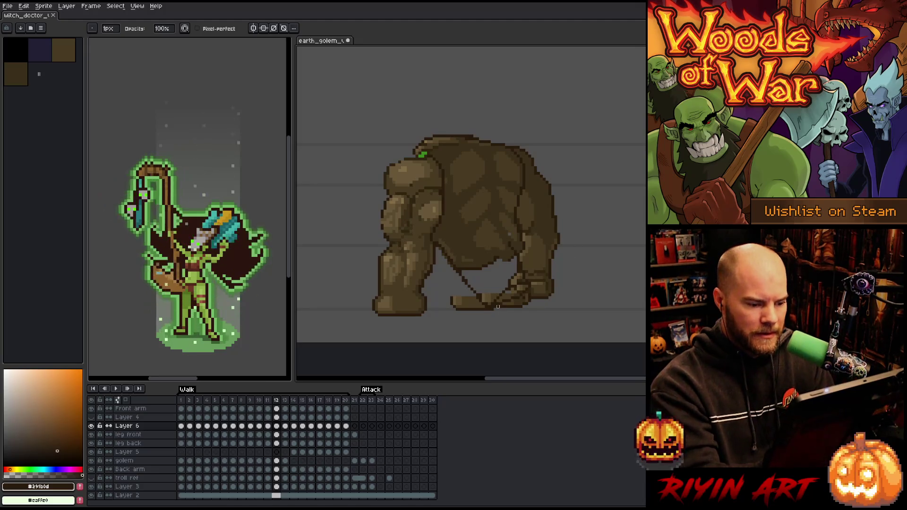
pyautogui.press('e')
pyautogui.press('b')
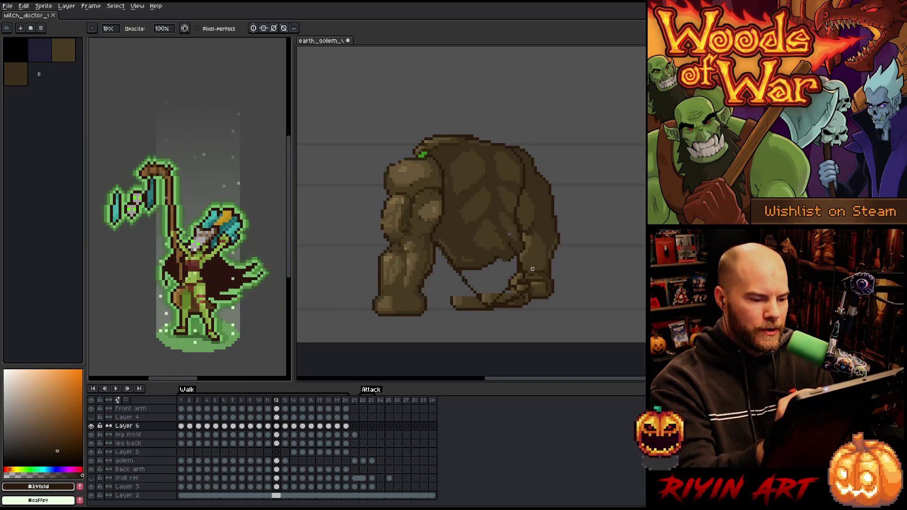
pyautogui.keyDown('alt'); pyautogui.click(511, 237); pyautogui.keyUp('alt')
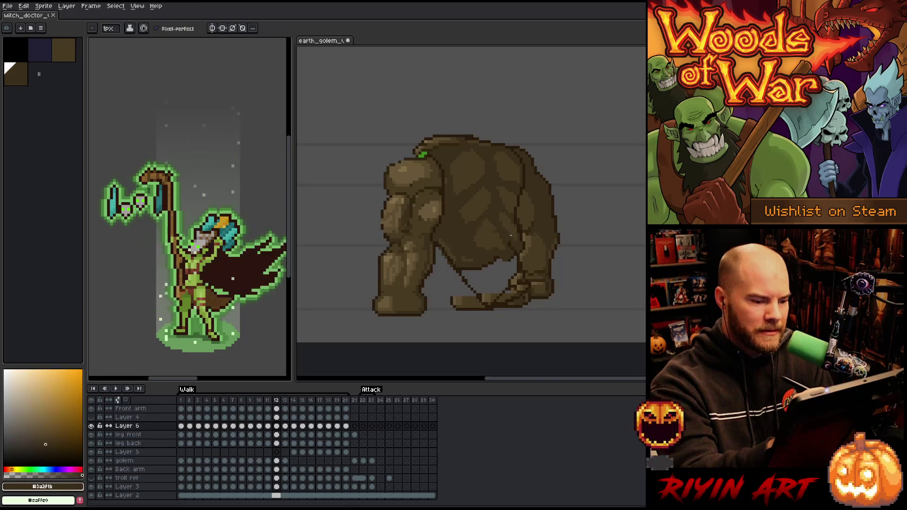
# Switch to the golem layer and back to Layer 6, then sample the dark brown outline on frame 13.
pyautogui.keyDown('ctrl'); pyautogui.click(506, 232); pyautogui.keyUp('ctrl')
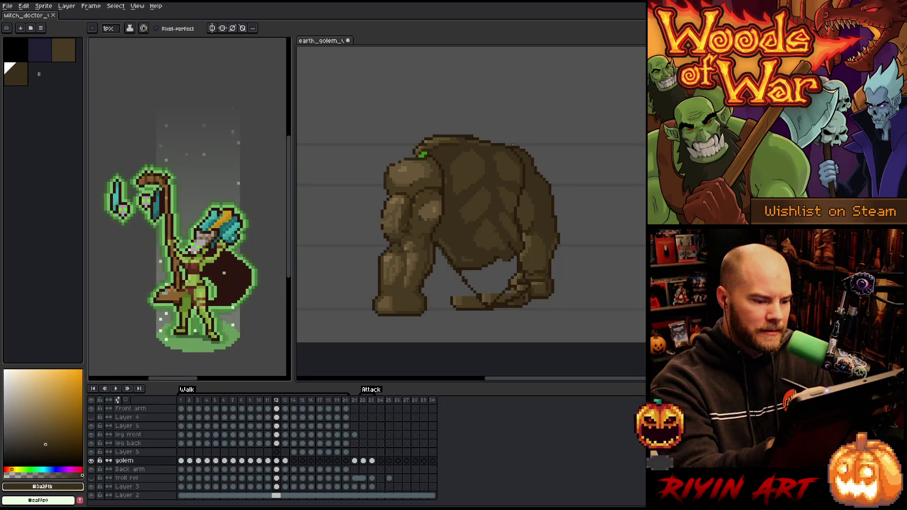
pyautogui.press('v')
pyautogui.click(524, 267)
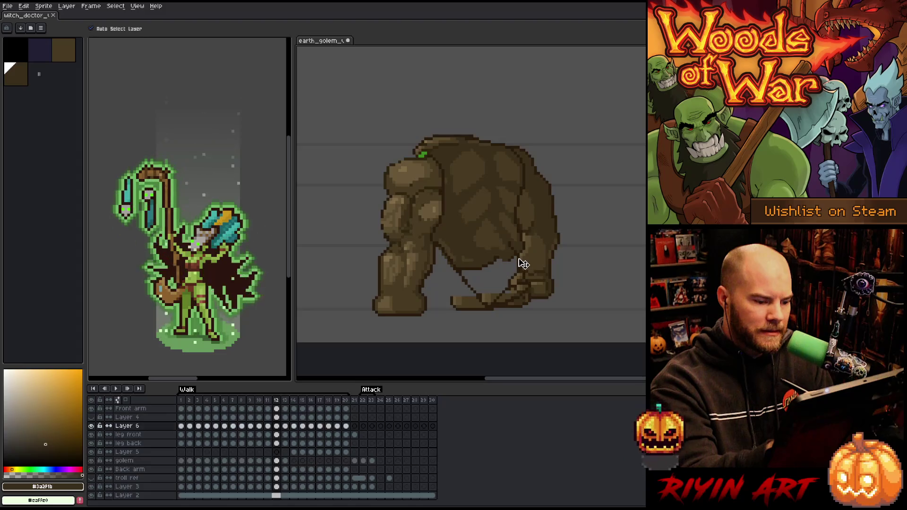
pyautogui.press('b')
pyautogui.press('.')
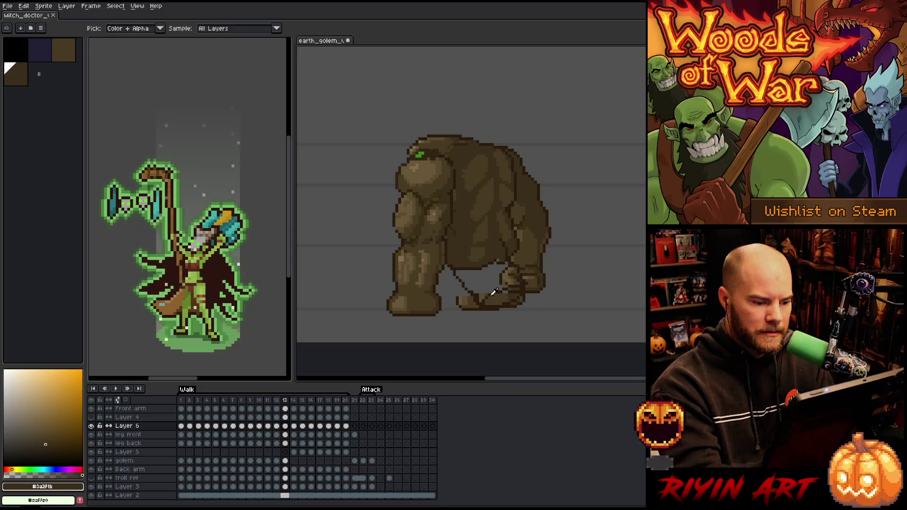
pyautogui.keyDown('alt'); pyautogui.click(493, 293); pyautogui.keyUp('alt')
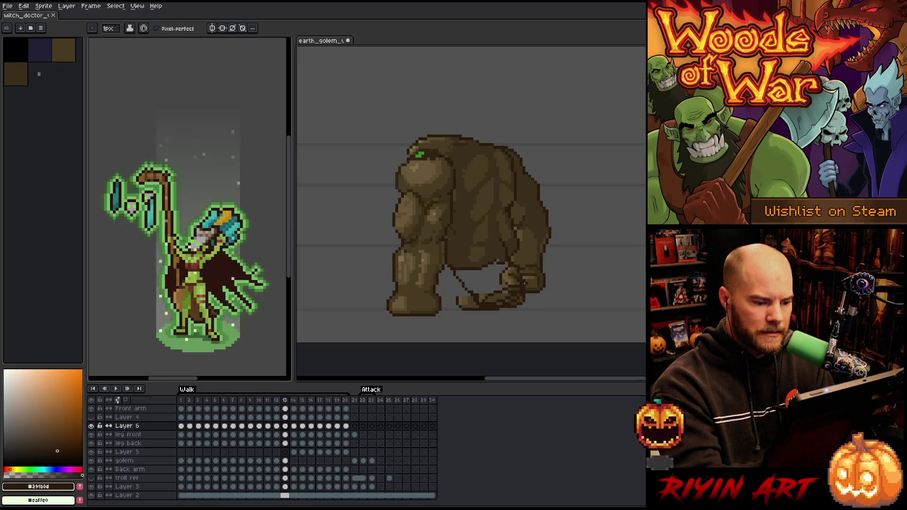
# Advance to frame 14, save the earth golem sprite, and play its walk beside the witch doctor.
pyautogui.press('e')
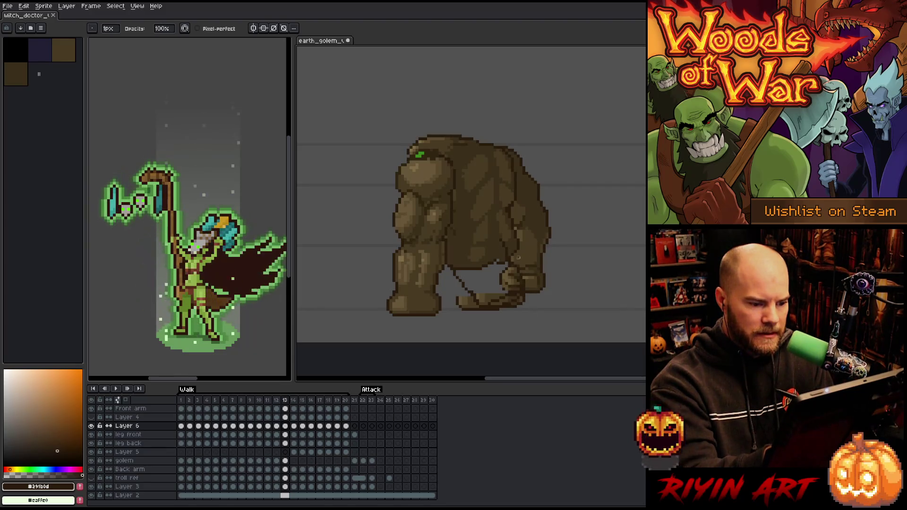
pyautogui.press('.')
pyautogui.press('.')
pyautogui.press('.')
pyautogui.press('.')
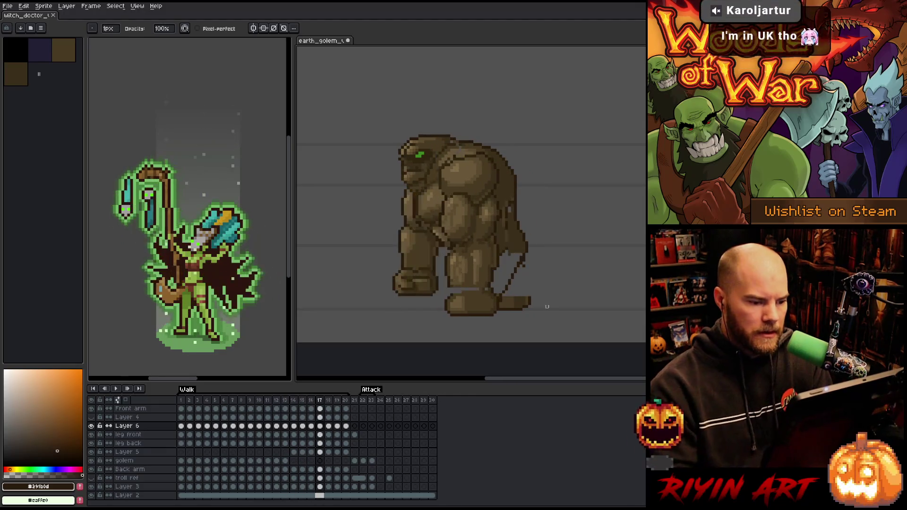
pyautogui.press('v')
pyautogui.press('Return')
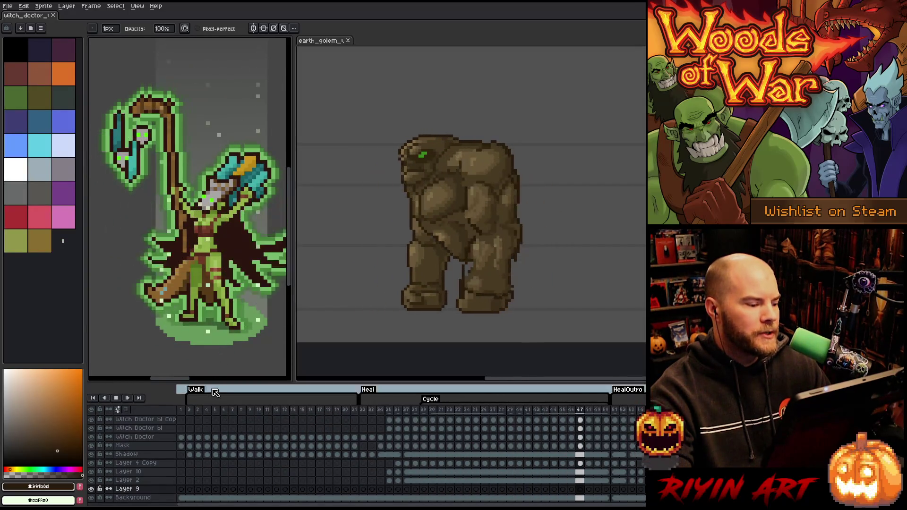
pyautogui.click(193, 409)
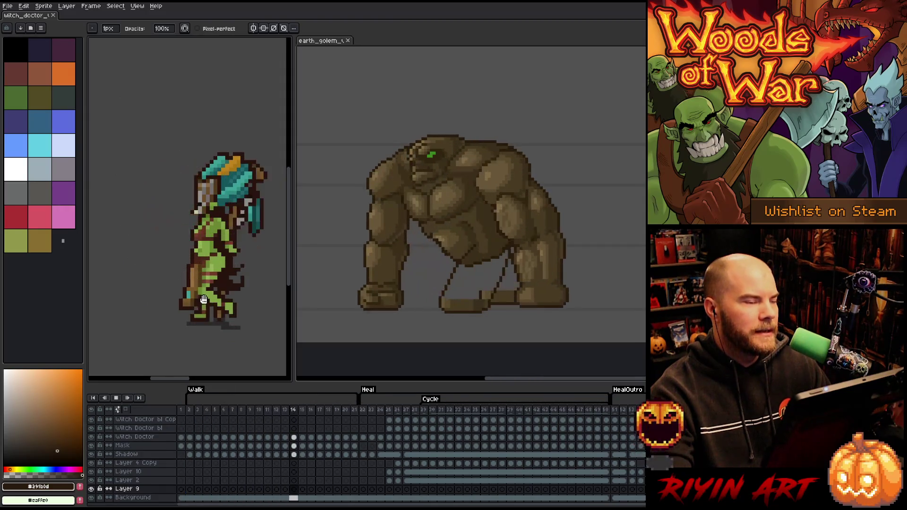
pyautogui.scroll(3, 205, 302)
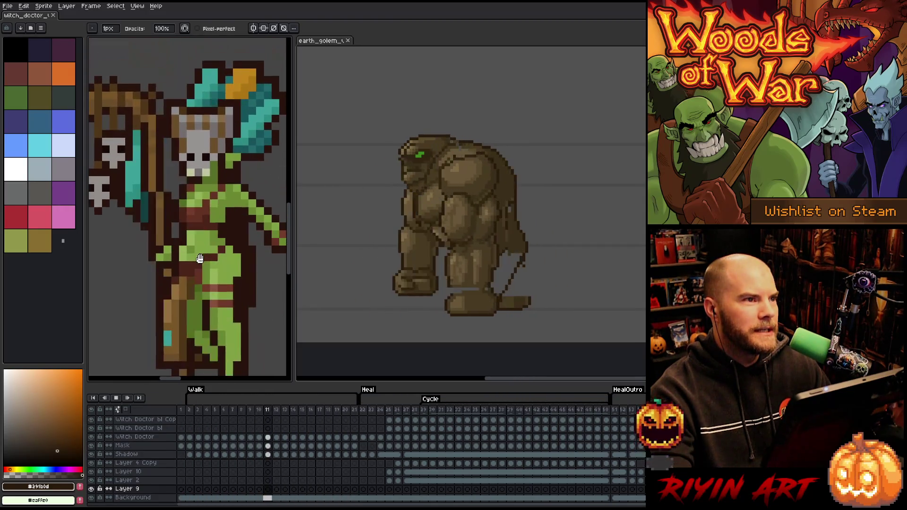
pyautogui.scroll(-2, 185, 235)
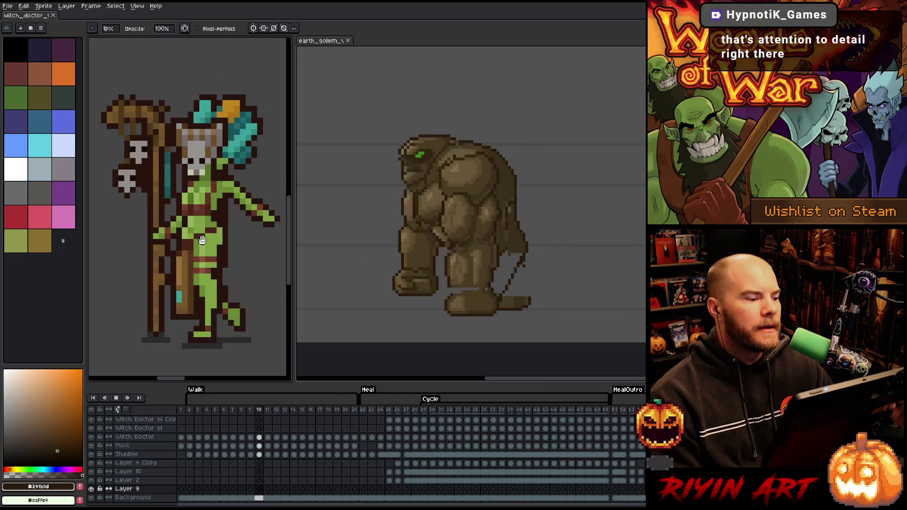
pyautogui.scroll(-3, 202, 235)
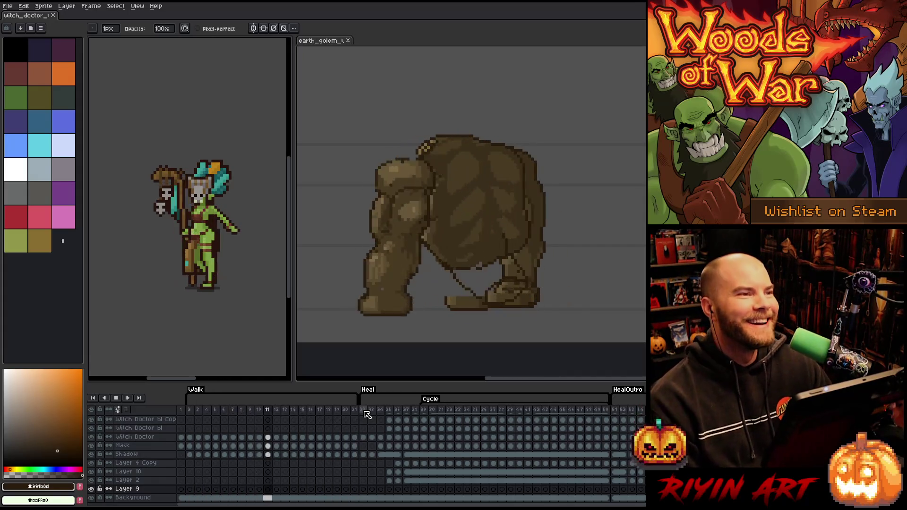
pyautogui.click(365, 410)
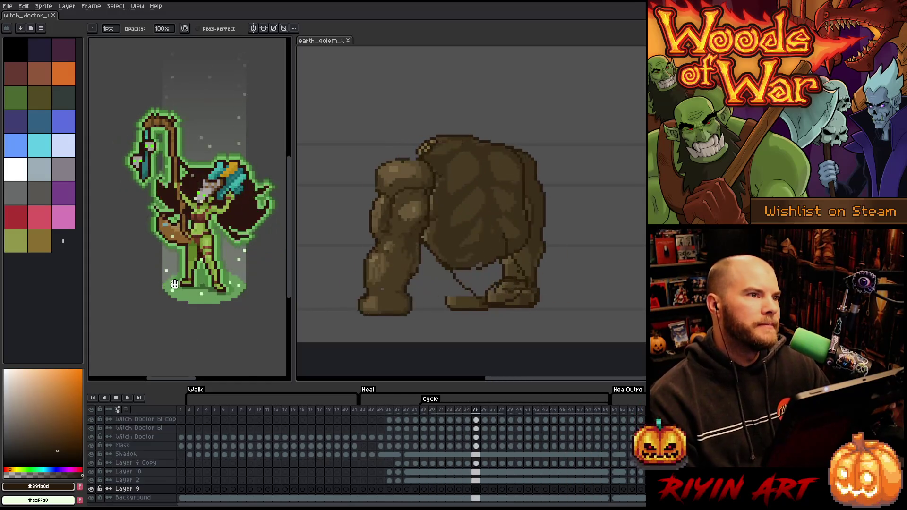
pyautogui.scroll(3, 188, 233)
pyautogui.scroll(-3, 188, 232)
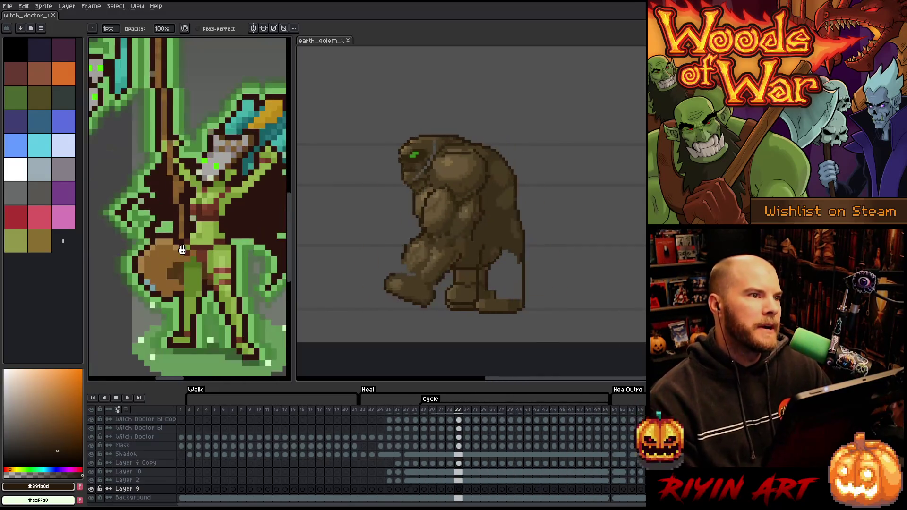
pyautogui.scroll(-1, 202, 252)
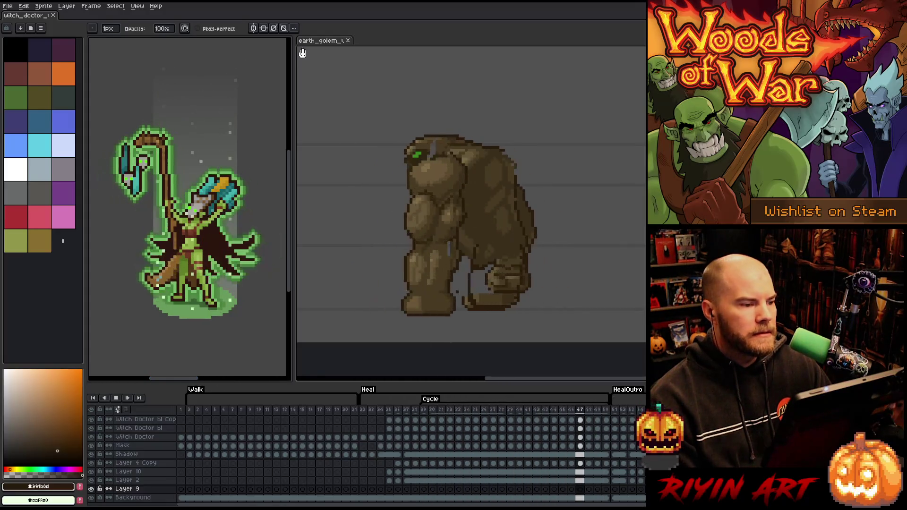
pyautogui.click(322, 43)
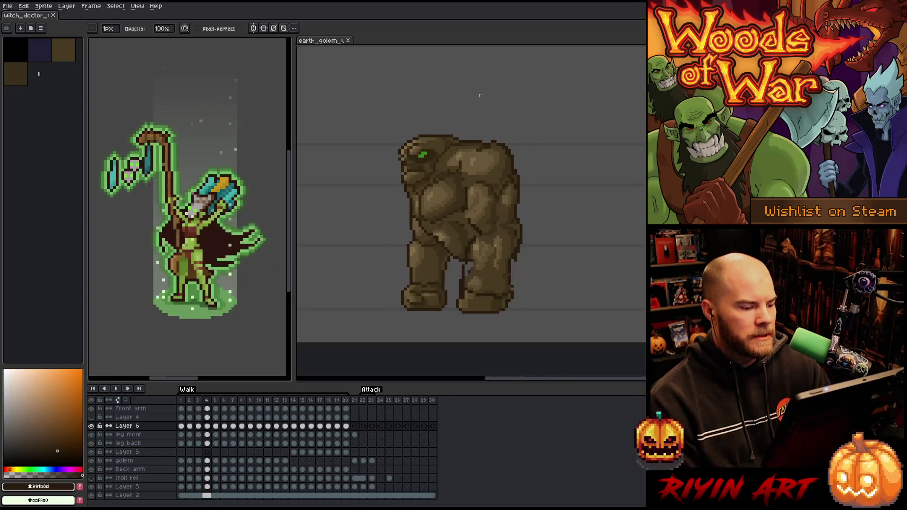
# Change the duration of walk frames 1–20 in Frame Properties, play them, and show the troll ref layer.
pyautogui.moveTo(186, 402); pyautogui.dragTo(346, 402)
pyautogui.rightClick(346, 402)
pyautogui.click(378, 406)
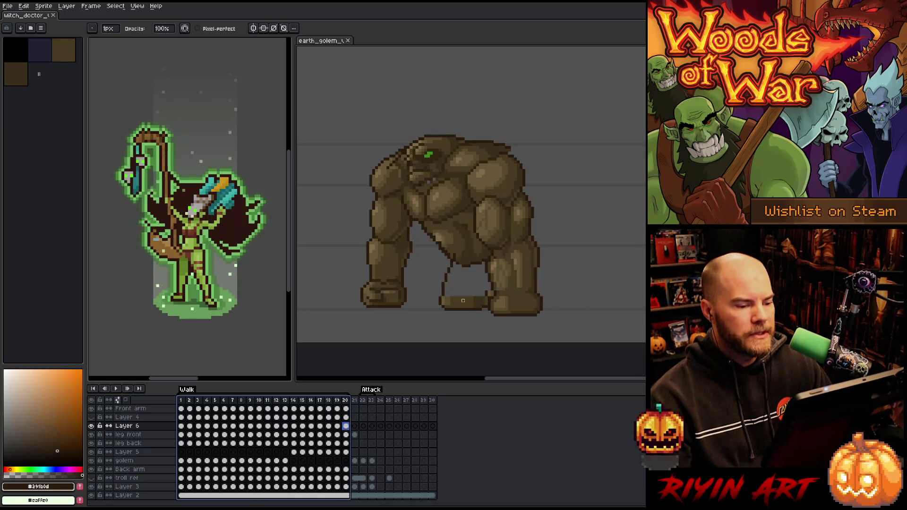
pyautogui.click(185, 403)
pyautogui.press('Return')
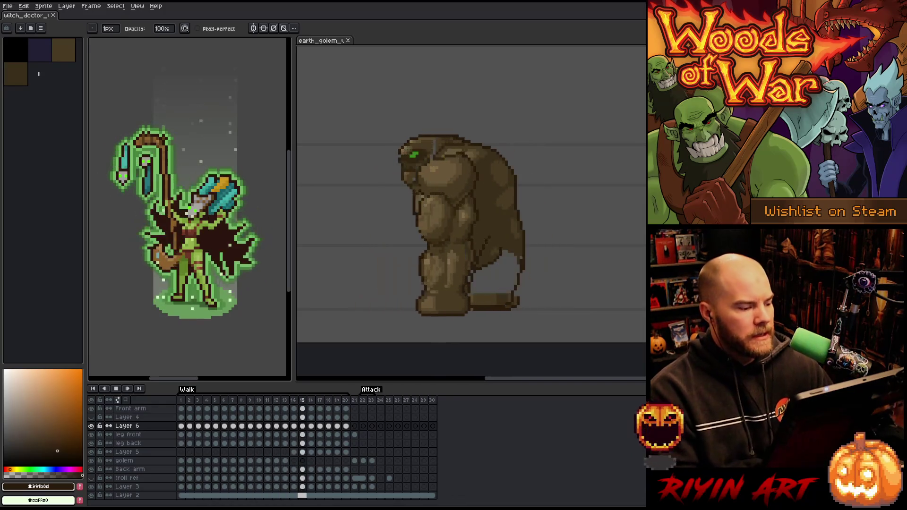
pyautogui.click(91, 478)
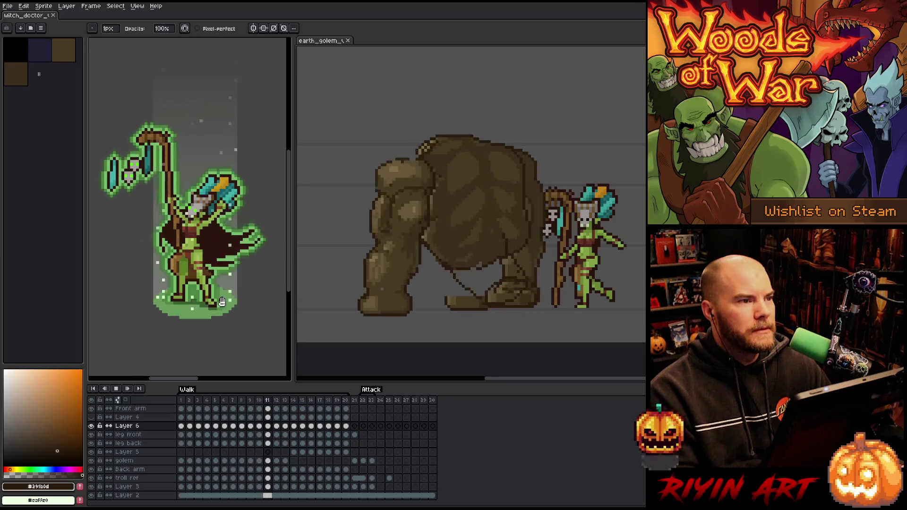
# Scroll the canvas and switch between the witch doctor and earth golem sprites.
pyautogui.scroll(-1, 174, 277)
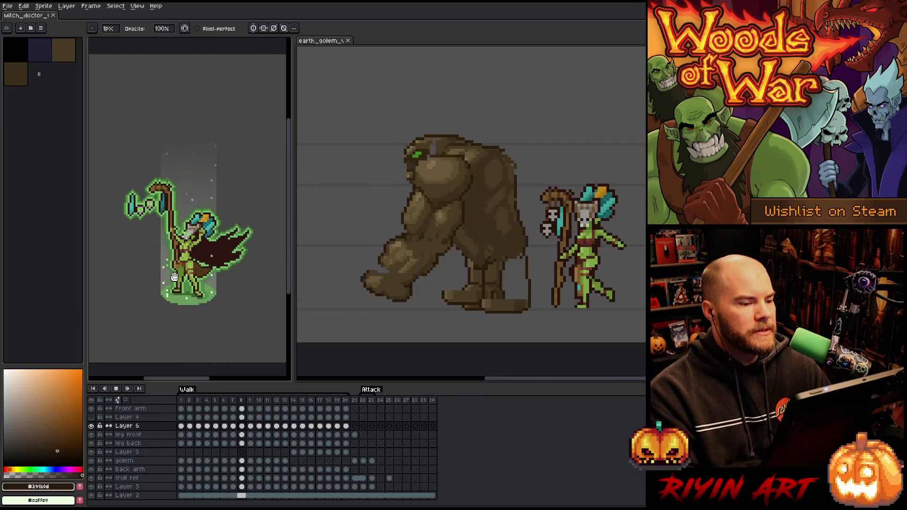
pyautogui.scroll(1, 174, 276)
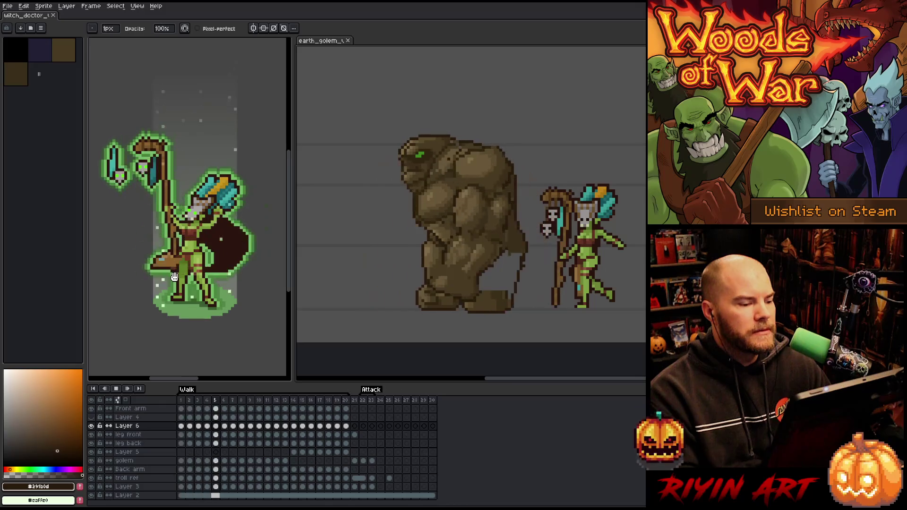
pyautogui.scroll(-1, 173, 277)
pyautogui.scroll(1, 174, 276)
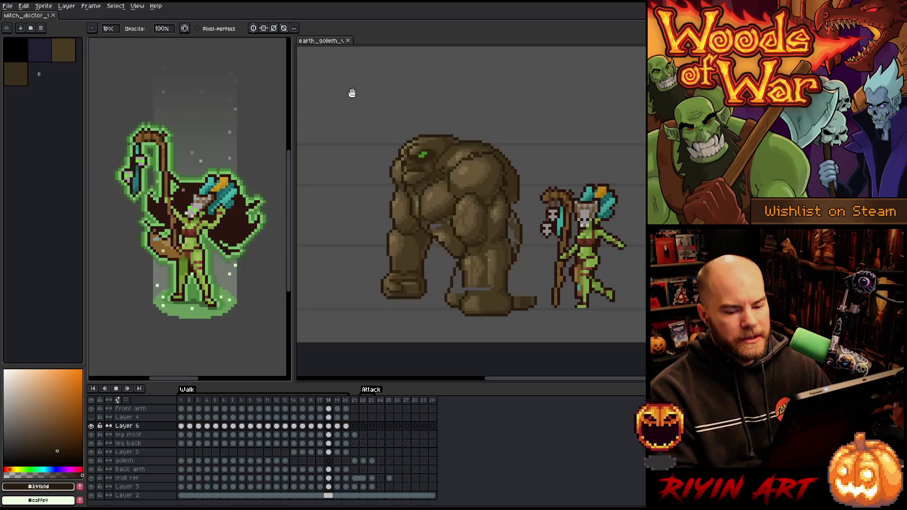
pyautogui.scroll(-1, 383, 178)
pyautogui.scroll(1, 383, 179)
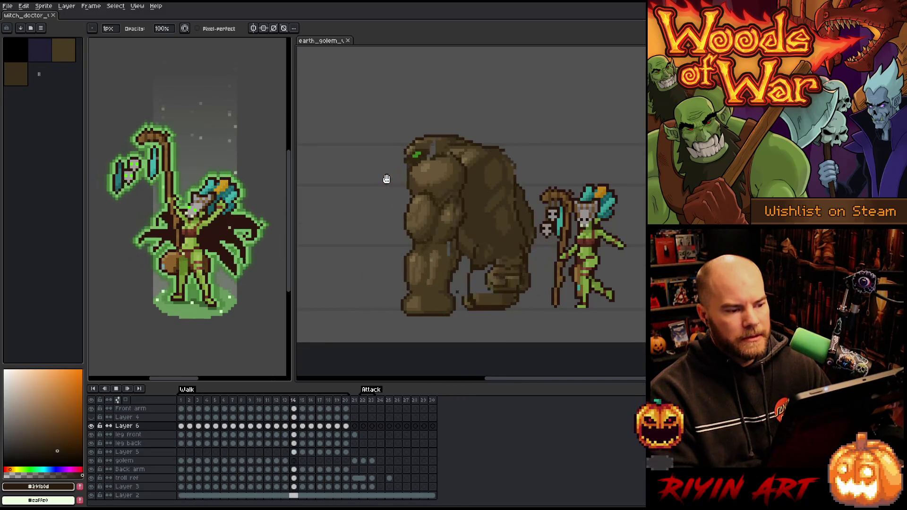
pyautogui.click(43, 17)
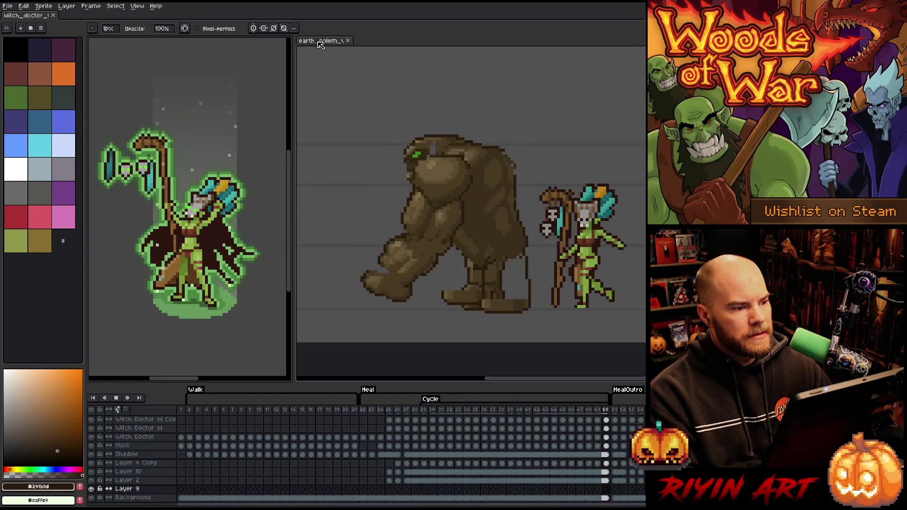
pyautogui.click(320, 43)
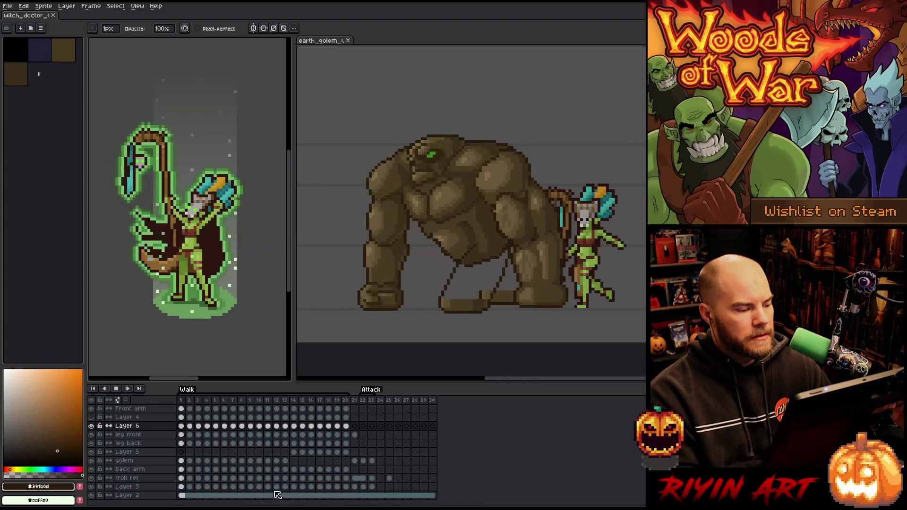
# Play the witch doctor's Walk tag, then return to the golem and jump to its Attack animation.
pyautogui.click(28, 16)
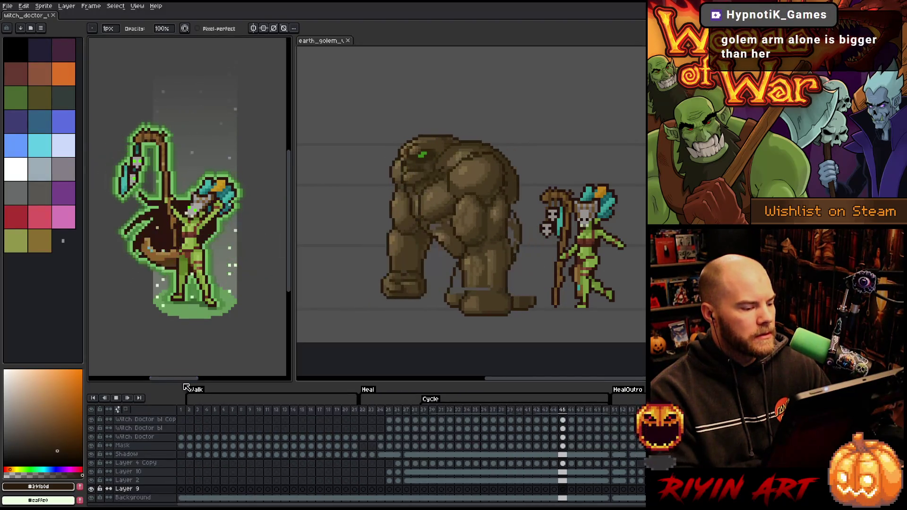
pyautogui.click(201, 418)
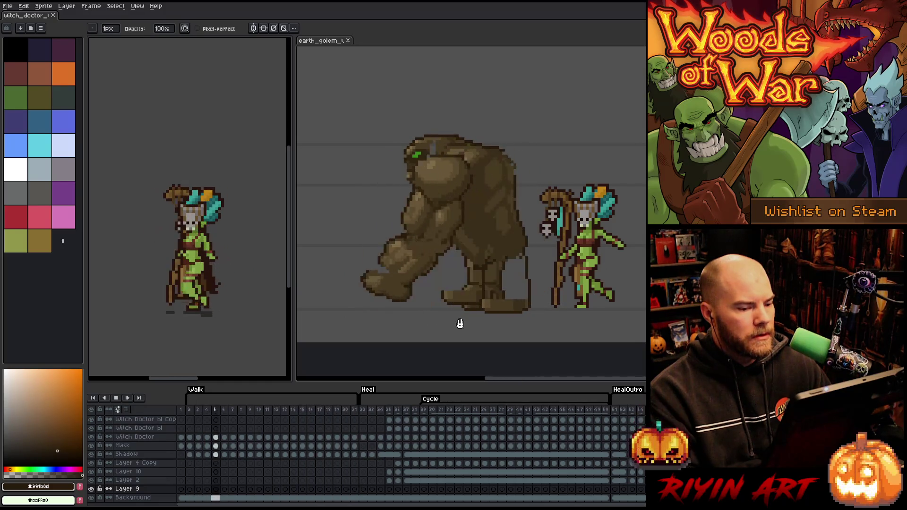
pyautogui.click(333, 315)
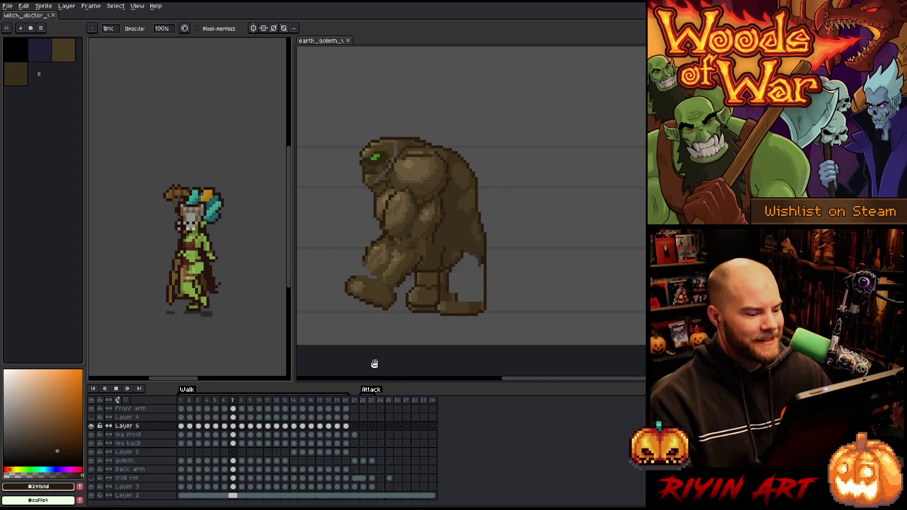
pyautogui.click(371, 400)
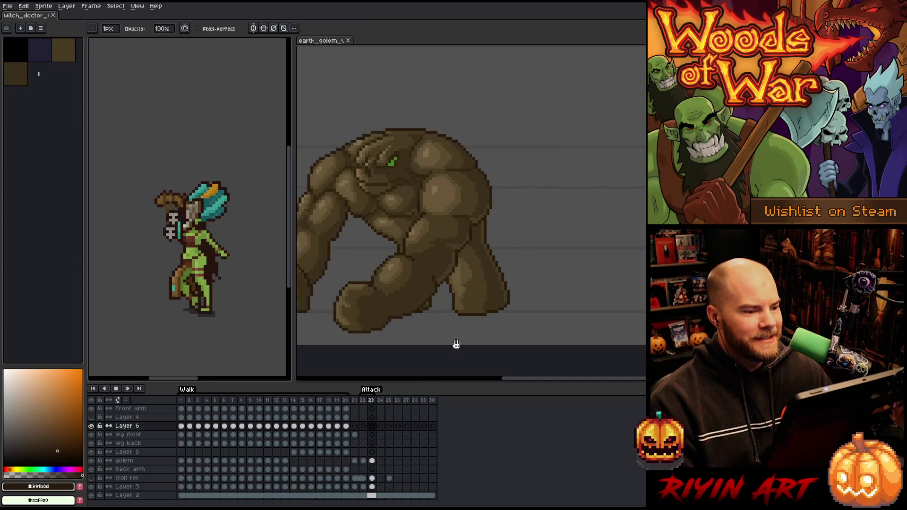
# Play the golem's Attack tag, then return to the start of the Walk tag at frame 1.
pyautogui.moveTo(533, 380); pyautogui.dragTo(533, 378)
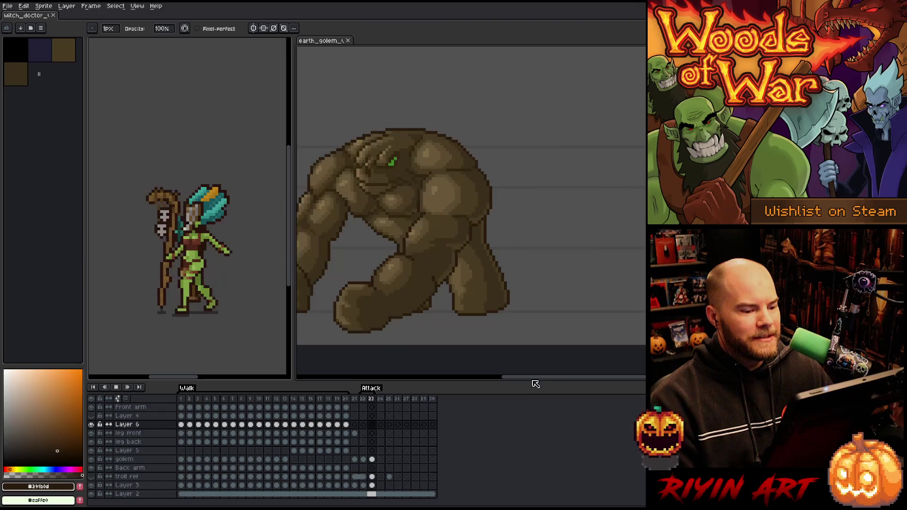
pyautogui.click(502, 378)
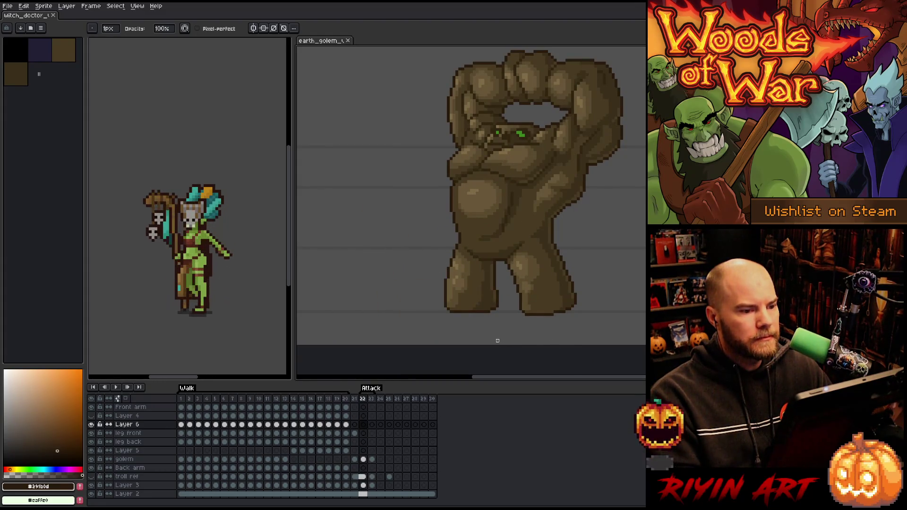
pyautogui.click(190, 401)
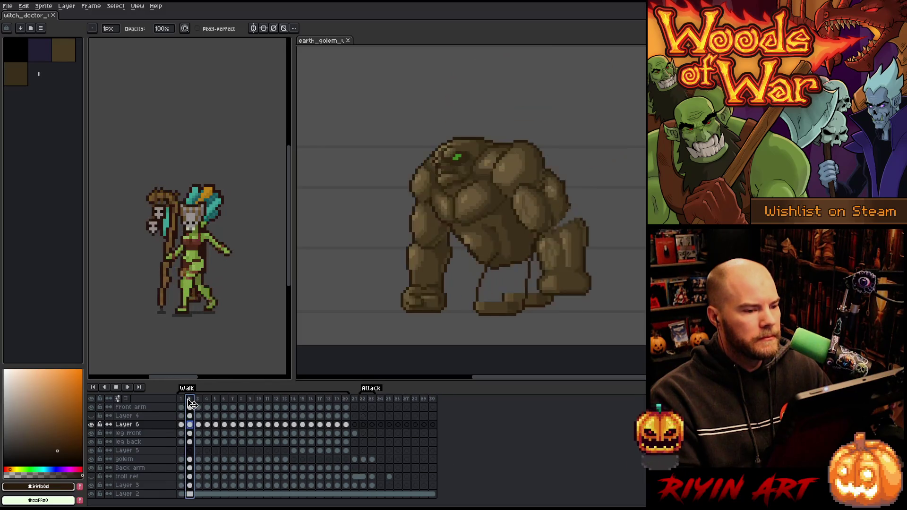
# Play the golem walk loop, hide the timeline, and move both sprites lower in their views.
pyautogui.press('Return')
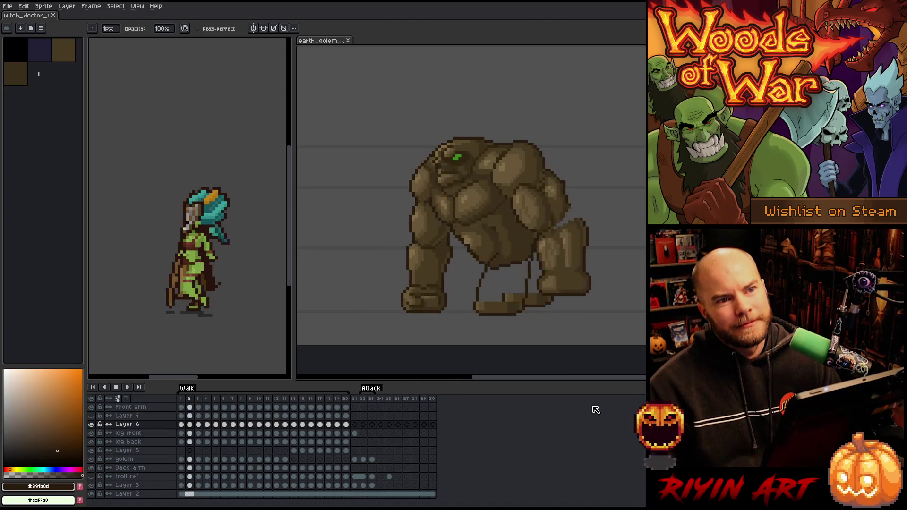
pyautogui.scroll(1, 470, 204)
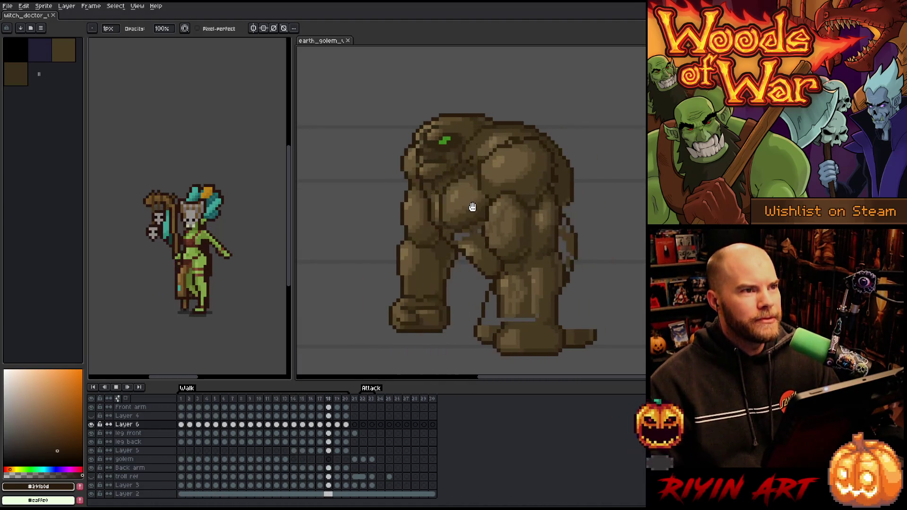
pyautogui.scroll(1, 515, 249)
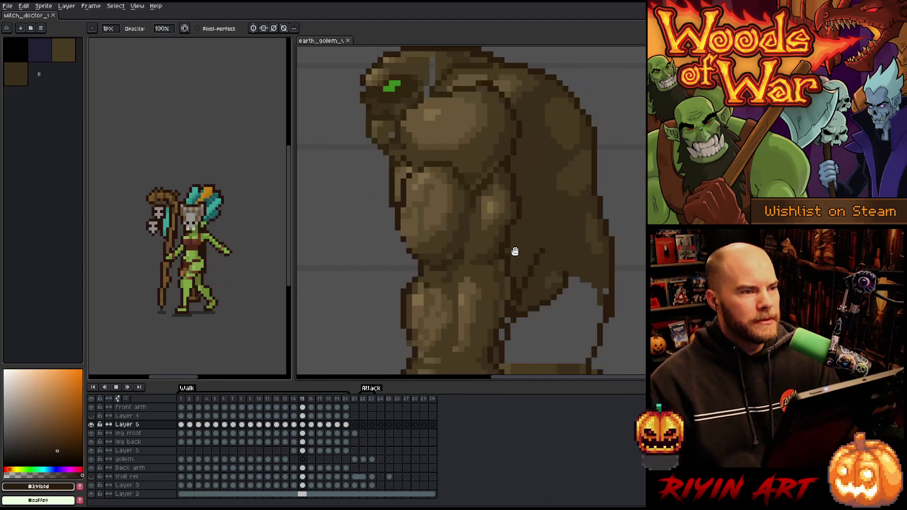
pyautogui.press('Tab')
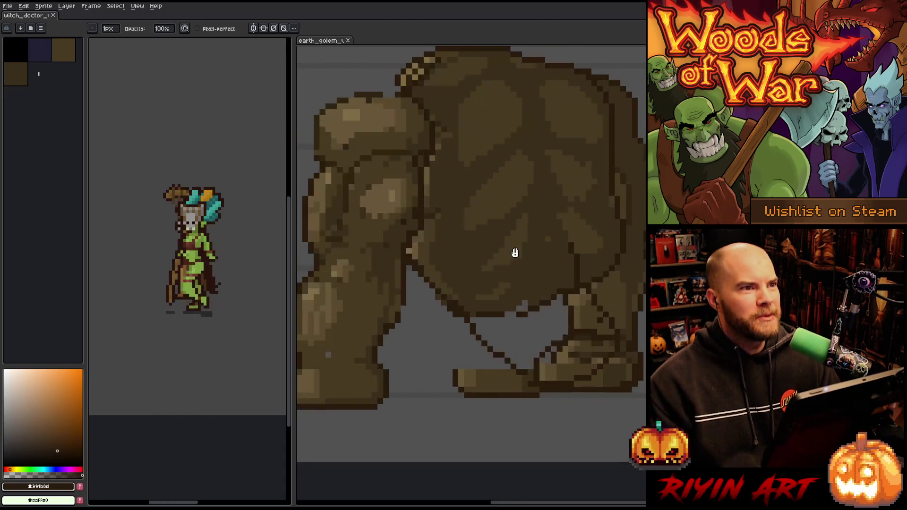
pyautogui.moveTo(206, 277); pyautogui.dragTo(218, 355)
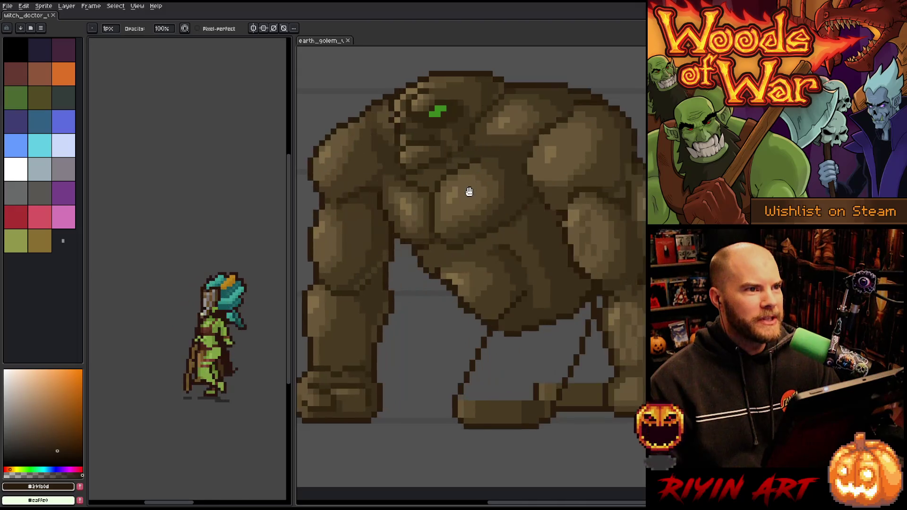
pyautogui.moveTo(470, 193); pyautogui.dragTo(472, 210)
# Zoom in and pan over to the golem's head to inspect it up close.
pyautogui.scroll(2, 472, 209)
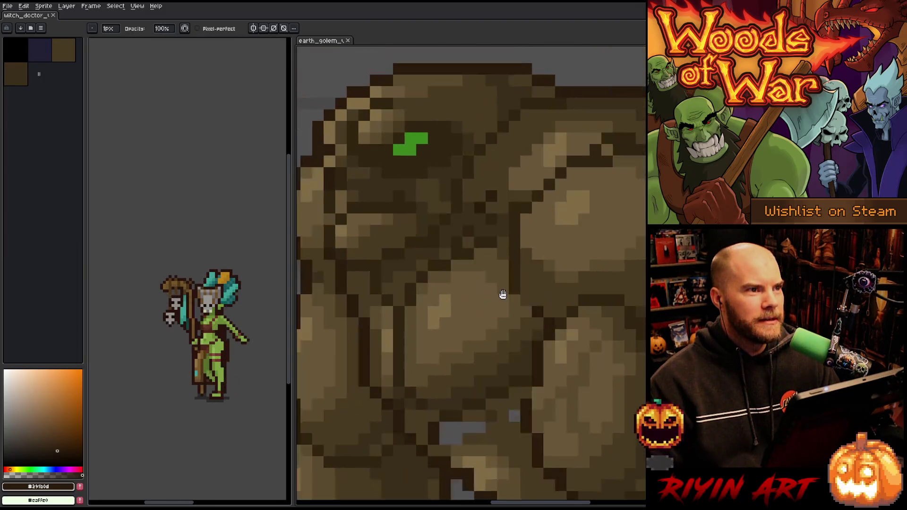
pyautogui.scroll(-4, 543, 331)
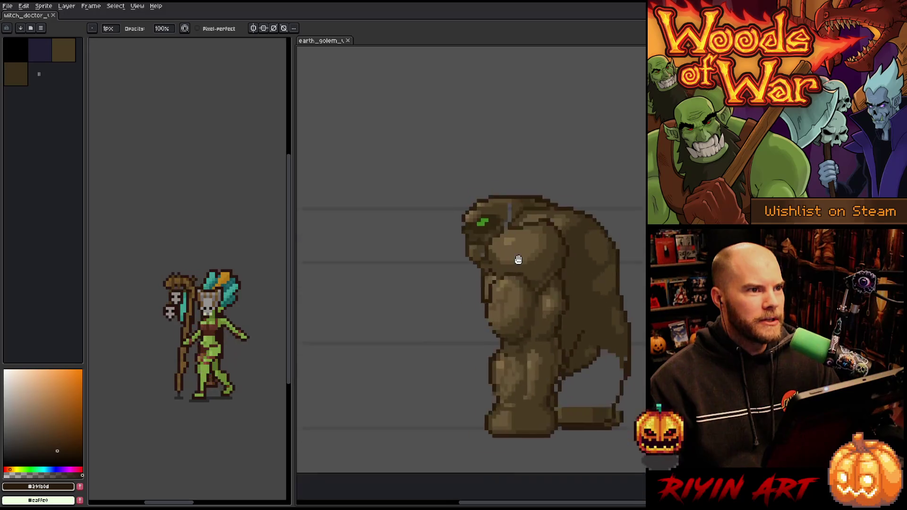
pyautogui.scroll(-3, 485, 229)
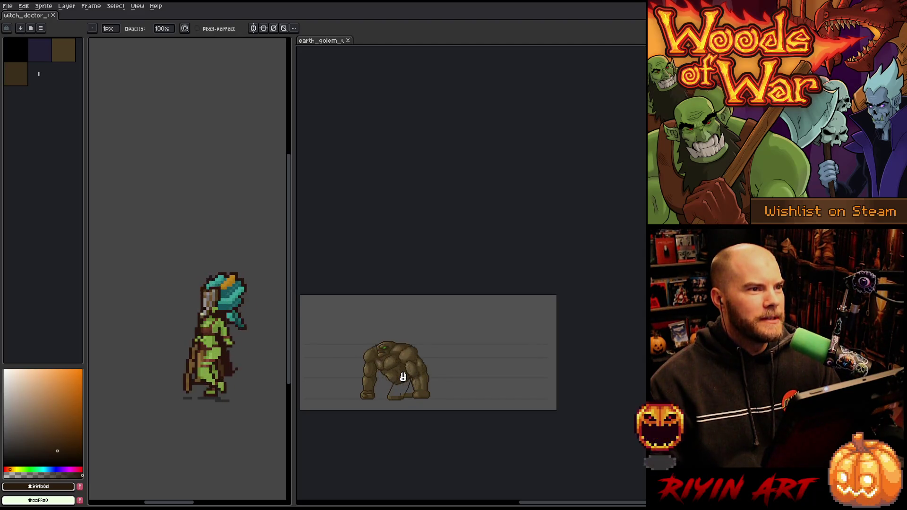
pyautogui.scroll(4, 402, 379)
pyautogui.moveTo(395, 378); pyautogui.dragTo(500, 340)
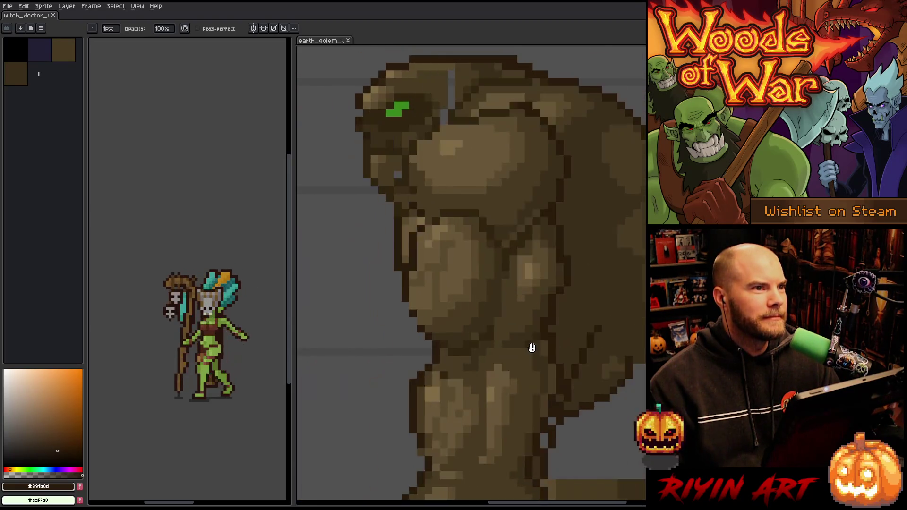
pyautogui.scroll(-2, 480, 334)
pyautogui.scroll(5, 475, 326)
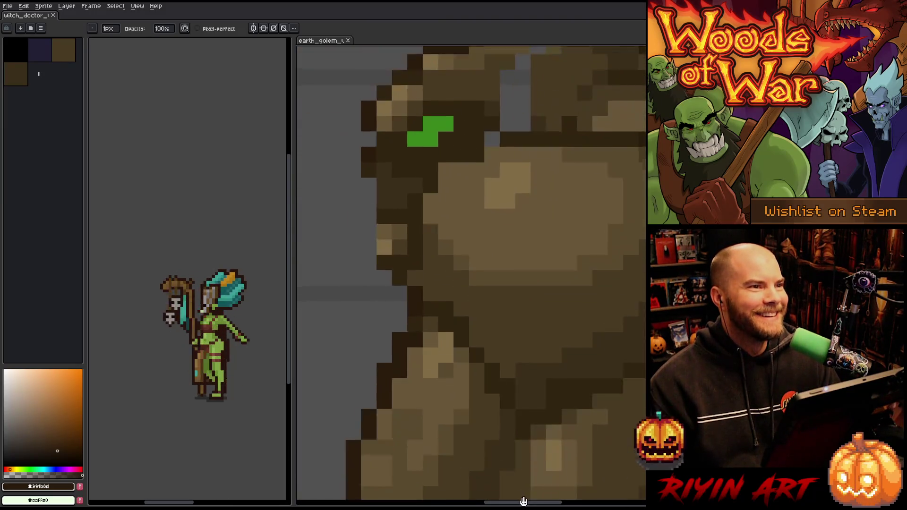
# Keep zooming and repositioning the golem, then make the witch doctor document active.
pyautogui.moveTo(489, 423)
pyautogui.mouseDown()
pyautogui.moveTo(449, 180)
pyautogui.moveTo(447, 255)
pyautogui.moveTo(416, 243)
pyautogui.mouseUp()
pyautogui.scroll(-4, 439, 269)
pyautogui.scroll(2, 452, 246)
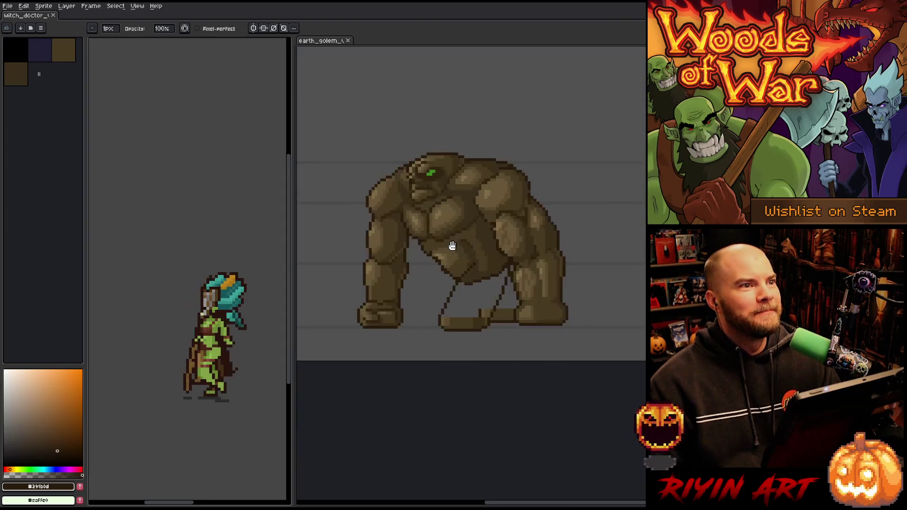
pyautogui.scroll(3, 452, 245)
pyautogui.scroll(-2, 452, 245)
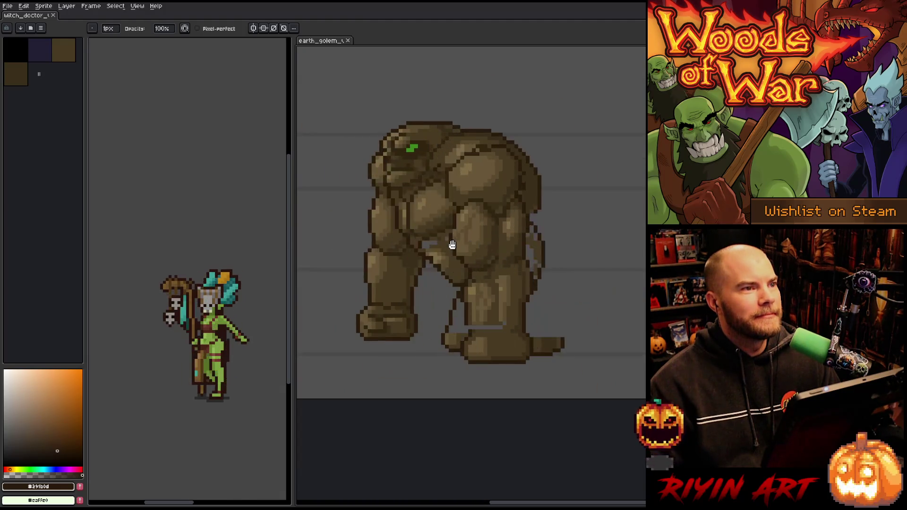
pyautogui.scroll(3, 452, 245)
pyautogui.scroll(-1, 452, 245)
pyautogui.moveTo(451, 265)
pyautogui.mouseDown()
pyautogui.moveTo(453, 287)
pyautogui.moveTo(451, 270)
pyautogui.mouseUp()
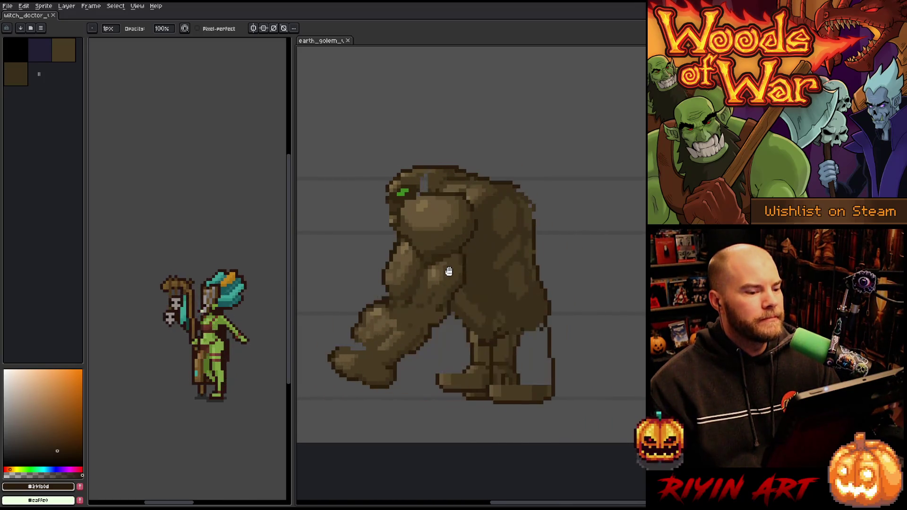
pyautogui.scroll(-1, 447, 276)
pyautogui.moveTo(445, 282); pyautogui.dragTo(439, 281)
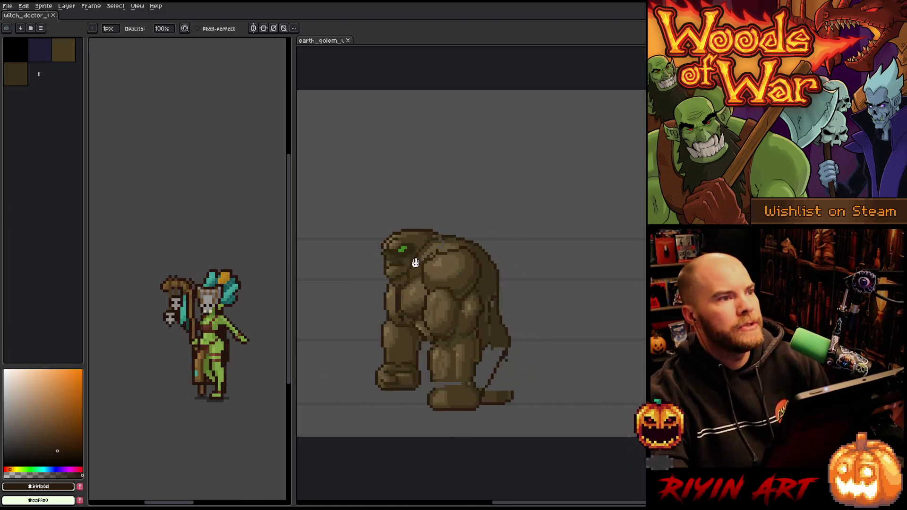
pyautogui.click(31, 17)
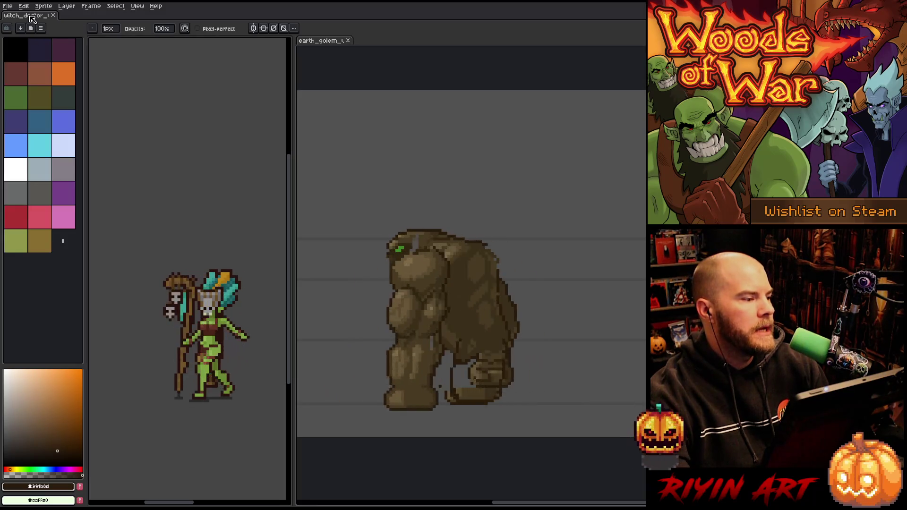
# Restore the timeline, reposition the witch doctor canvas, and loop its Heal tag animation.
pyautogui.press('Tab')
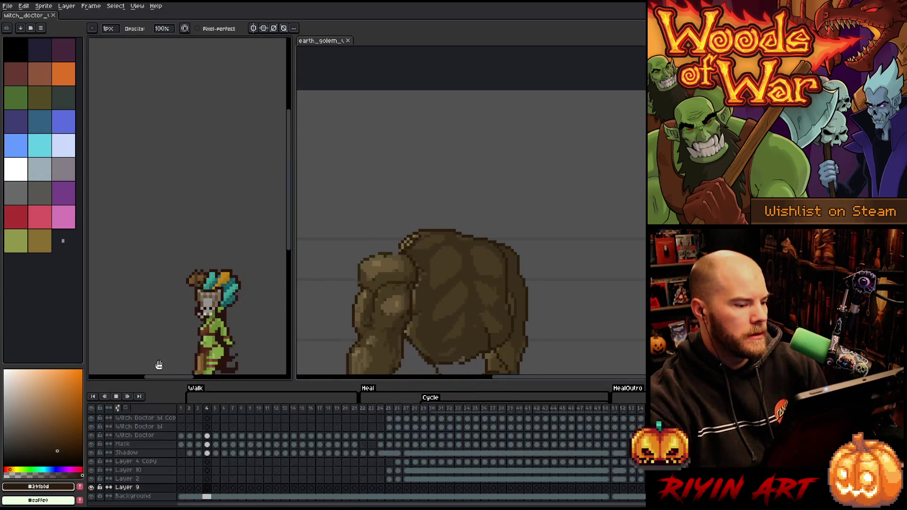
pyautogui.scroll(-3, 307, 213)
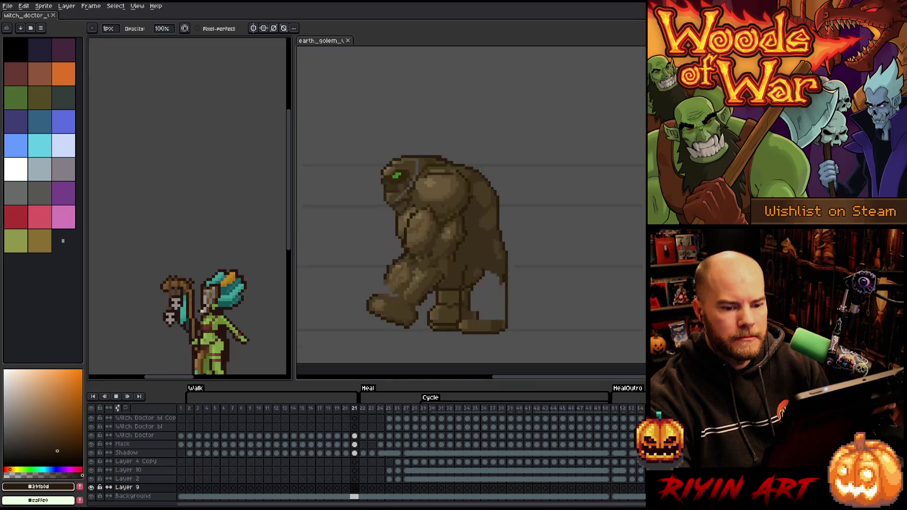
pyautogui.moveTo(293, 186); pyautogui.dragTo(289, 231)
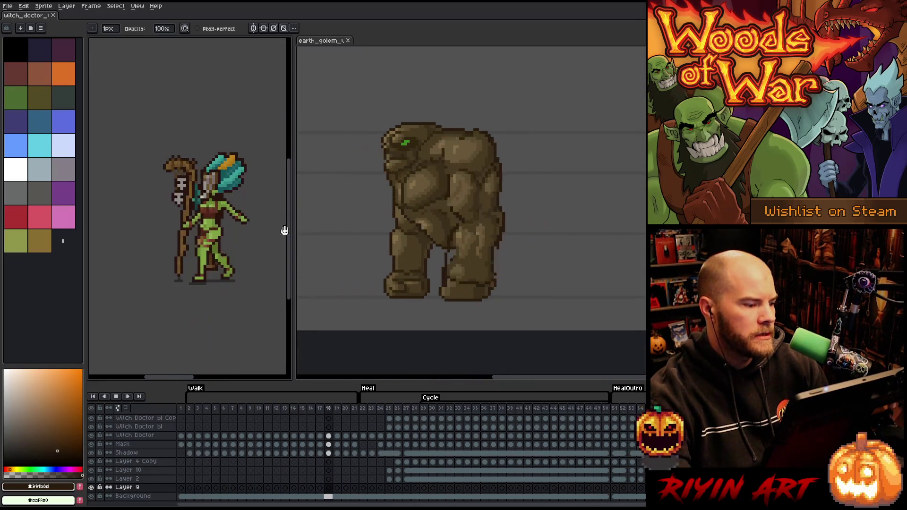
pyautogui.click(371, 410)
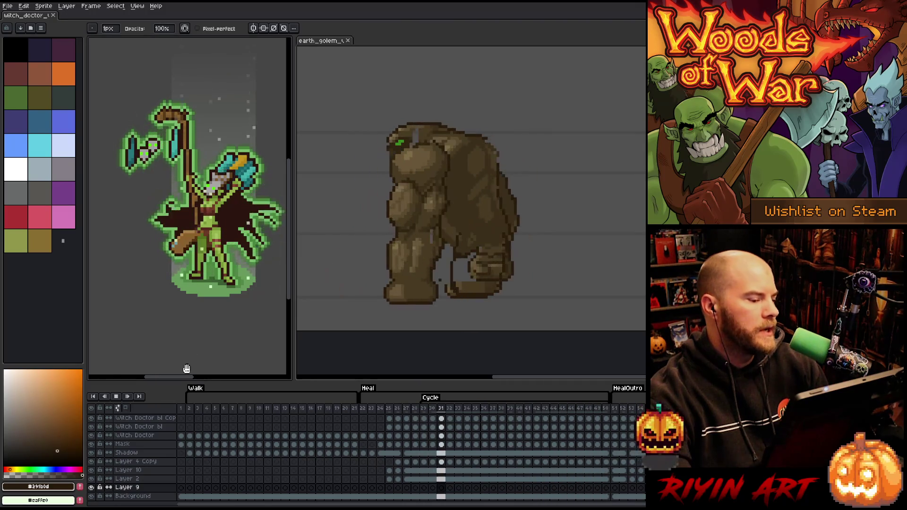
pyautogui.moveTo(186, 377); pyautogui.dragTo(193, 376)
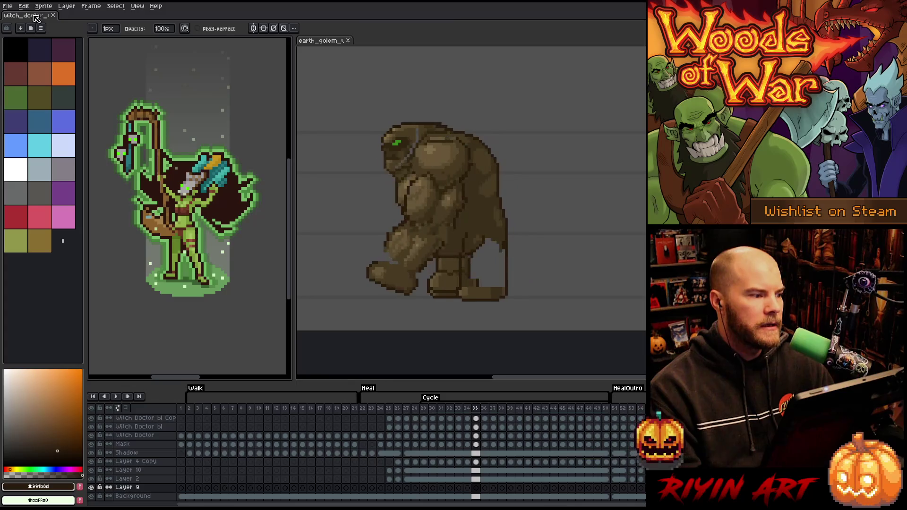
# Bring the earth_golem document back into focus beside the witch doctor.
pyautogui.click(314, 41)
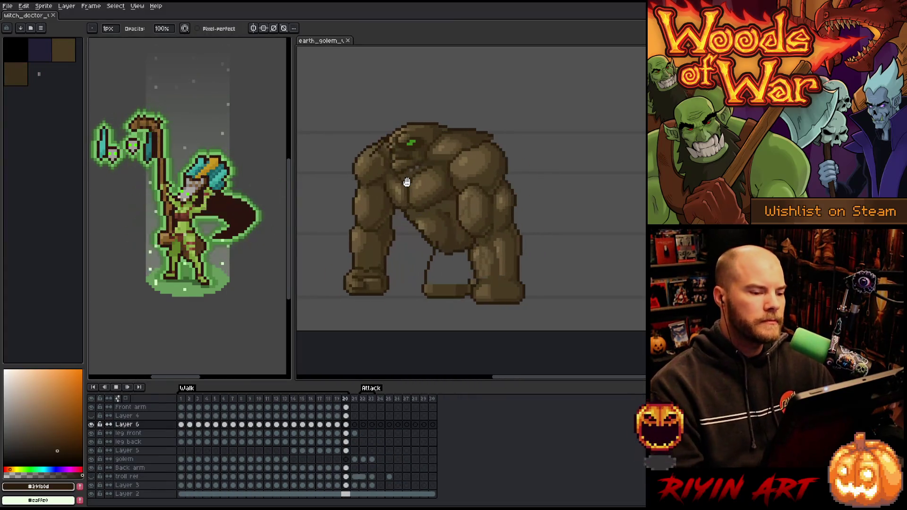
# Stop the golem's playback and select the opening Walk frames starting from frame 1.
pyautogui.press('Return')
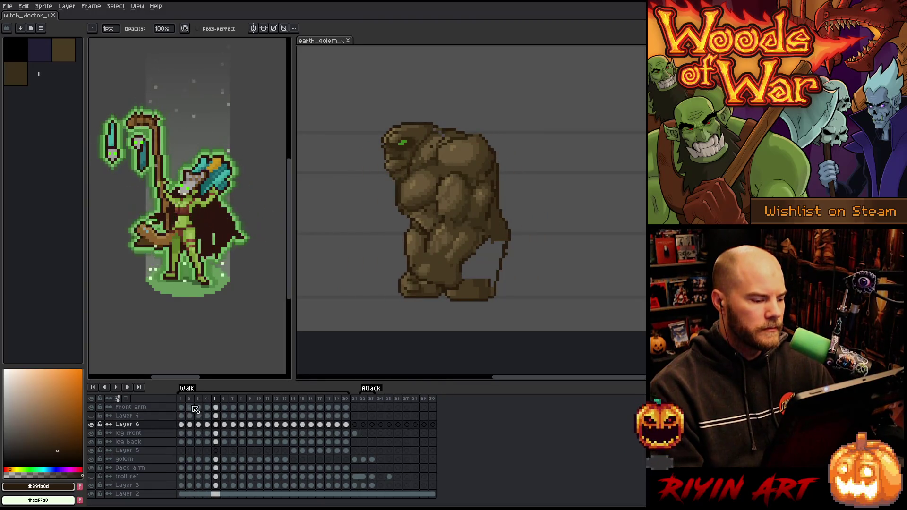
pyautogui.click(184, 400)
pyautogui.moveTo(187, 402)
pyautogui.mouseDown()
pyautogui.moveTo(334, 407)
pyautogui.moveTo(310, 407)
pyautogui.mouseUp()
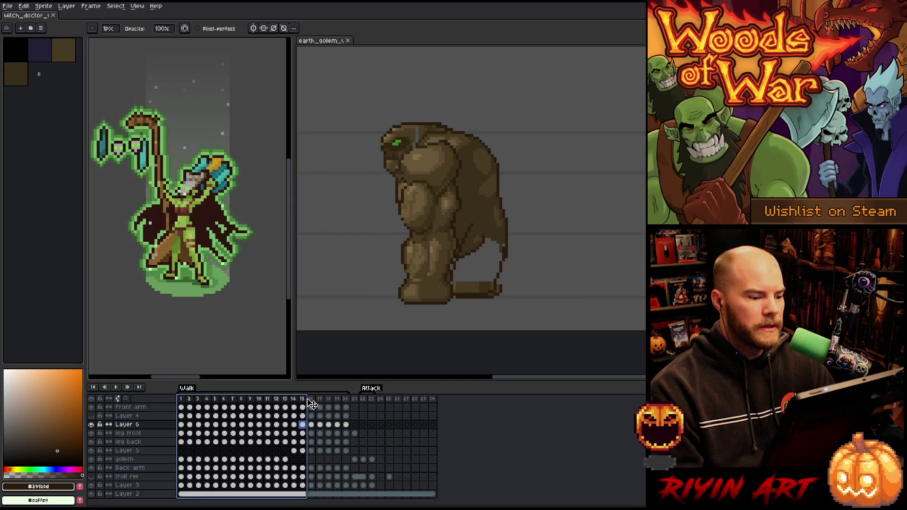
# Add a new empty layer above Front arm and select its frame 15 cel.
pyautogui.click(170, 411)
pyautogui.hotkey('shift', 'n')
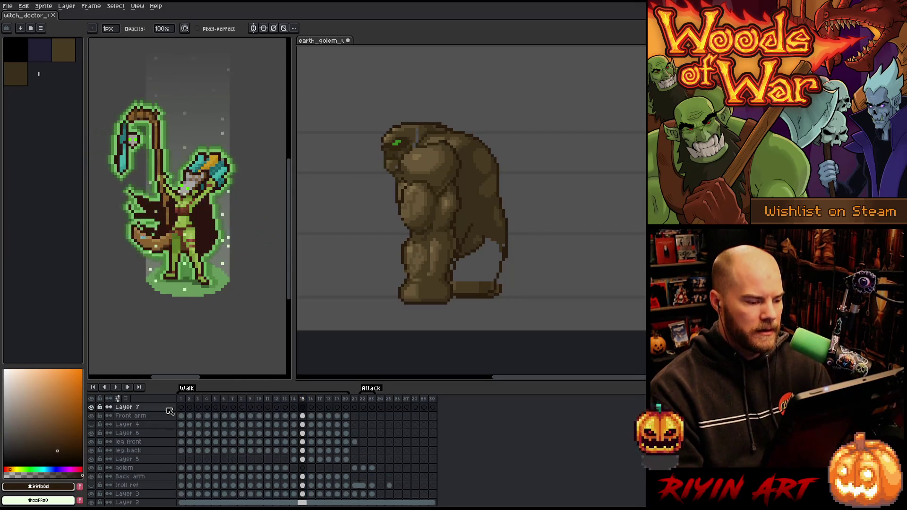
pyautogui.click(304, 407)
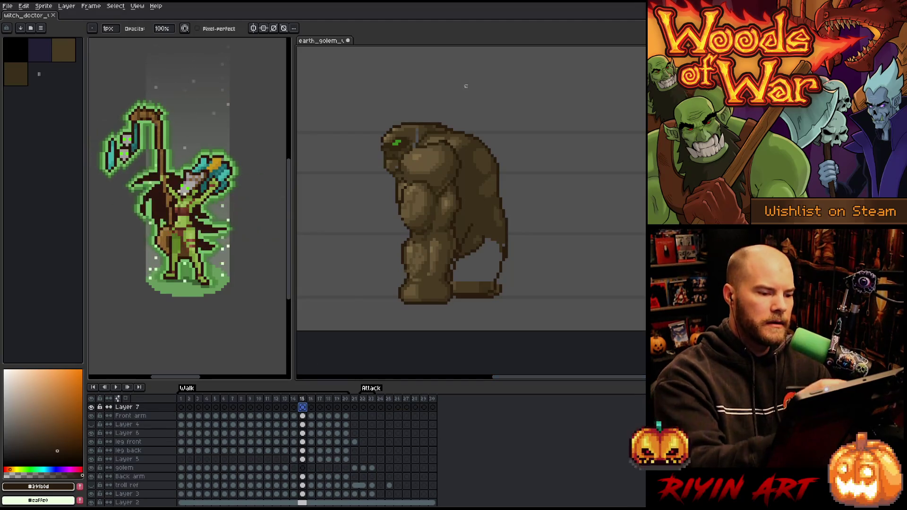
# Sketch a rough dark brown outline of a second golem, including the head profile.
pyautogui.press('alt')
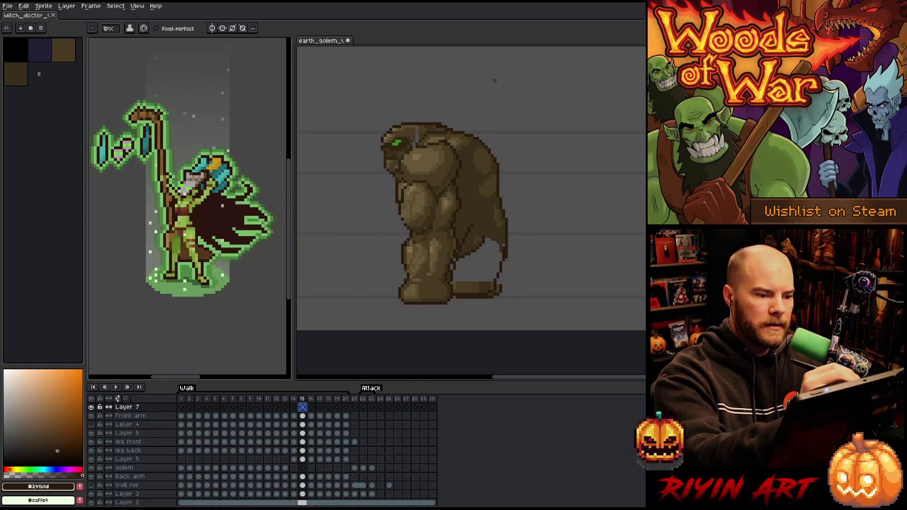
pyautogui.moveTo(517, 115); pyautogui.dragTo(453, 121)
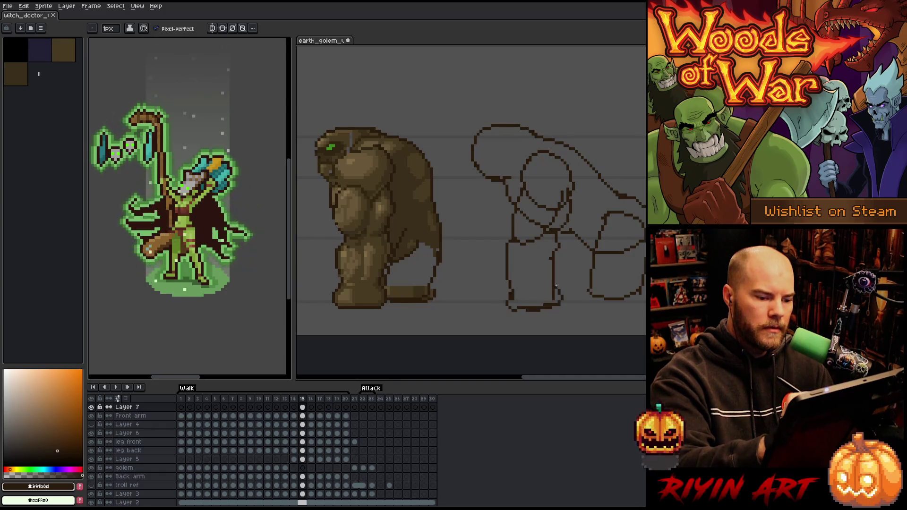
pyautogui.press('e')
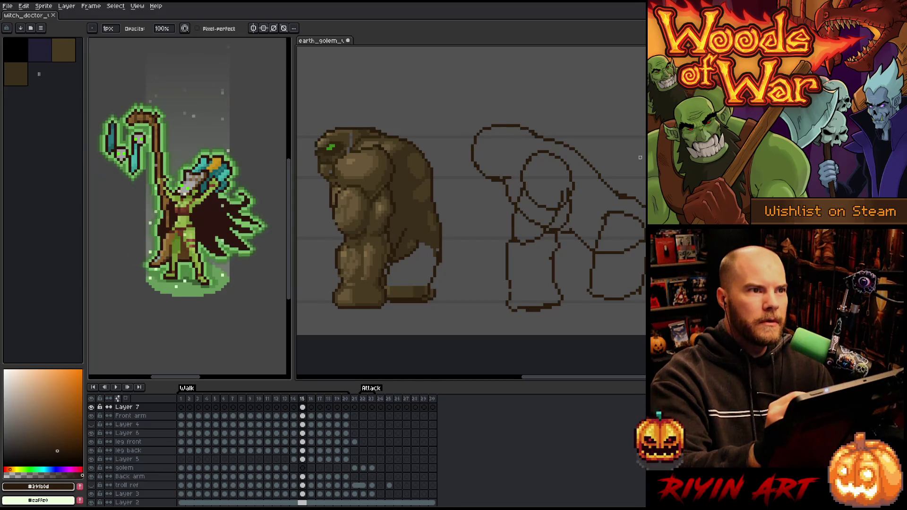
pyautogui.moveTo(621, 201); pyautogui.dragTo(604, 201)
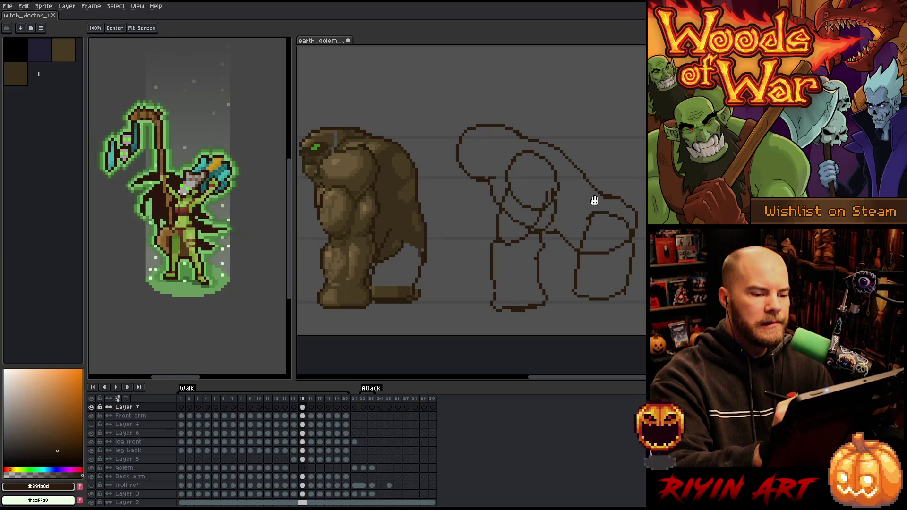
pyautogui.press('space')
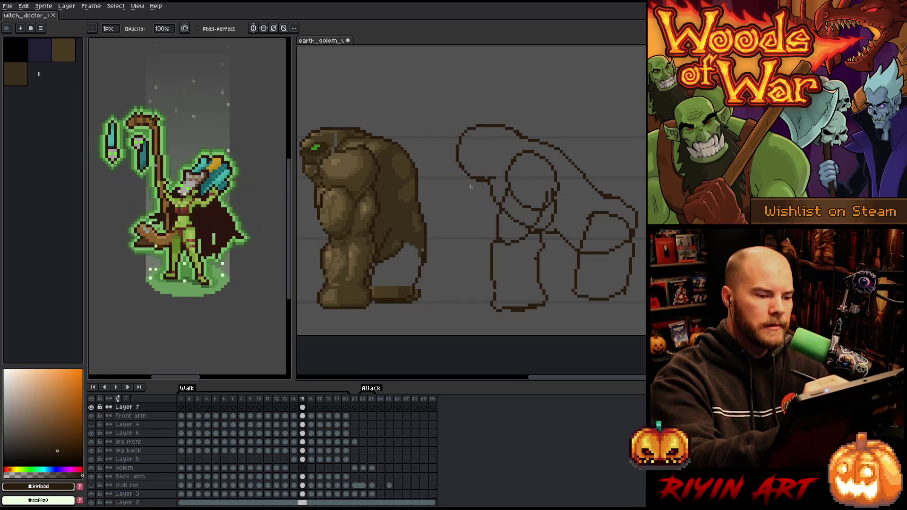
pyautogui.press('e')
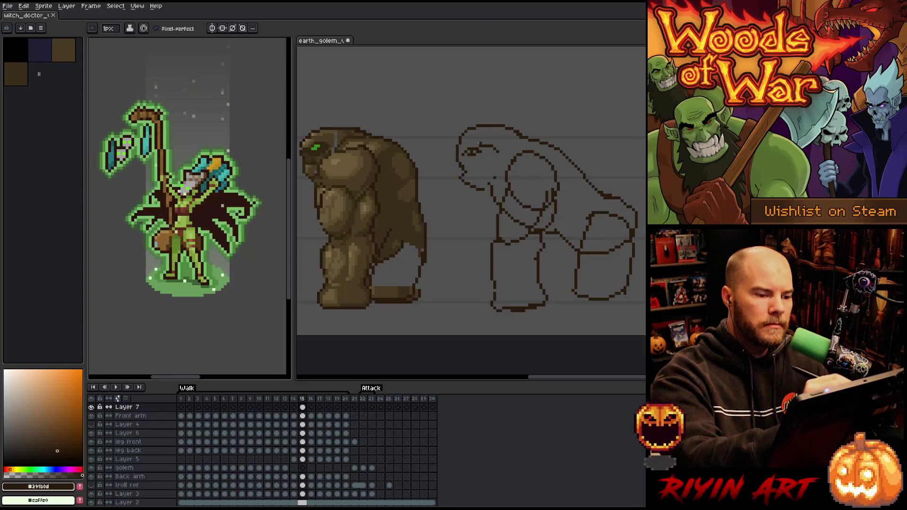
pyautogui.moveTo(551, 219); pyautogui.dragTo(594, 202)
pyautogui.moveTo(659, 228)
pyautogui.mouseDown()
pyautogui.moveTo(630, 265)
pyautogui.moveTo(627, 287)
pyautogui.moveTo(611, 273)
pyautogui.moveTo(637, 269)
pyautogui.mouseUp()
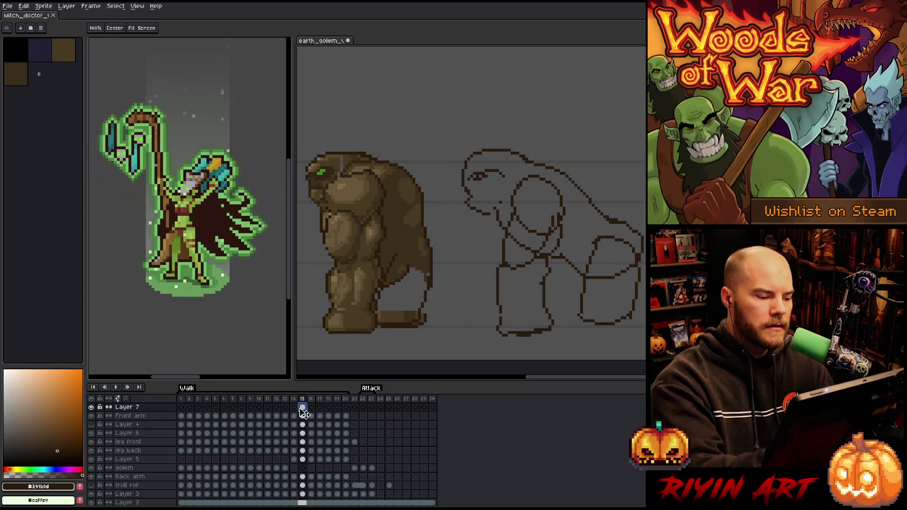
# Play the walk cycle and re-centre the zoomed view on the golem.
pyautogui.press('Return')
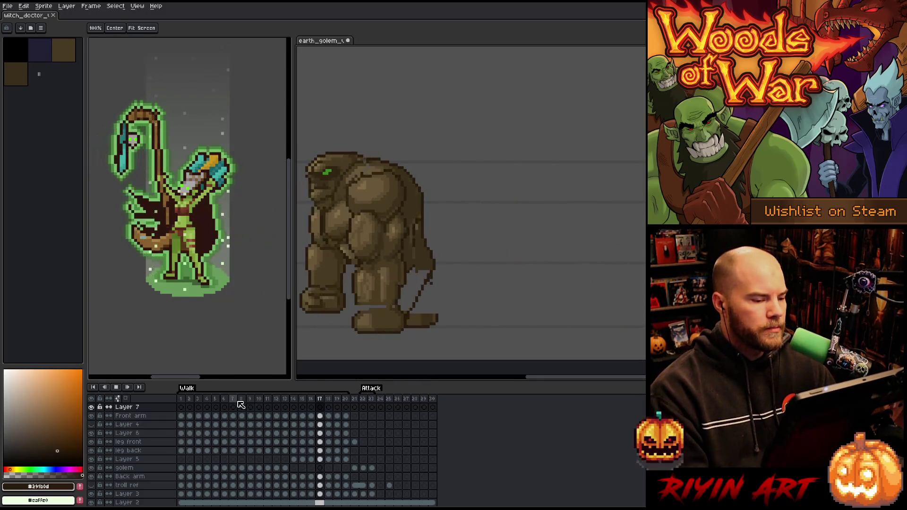
pyautogui.moveTo(411, 283)
pyautogui.mouseDown()
pyautogui.moveTo(494, 247)
pyautogui.moveTo(520, 257)
pyautogui.mouseUp()
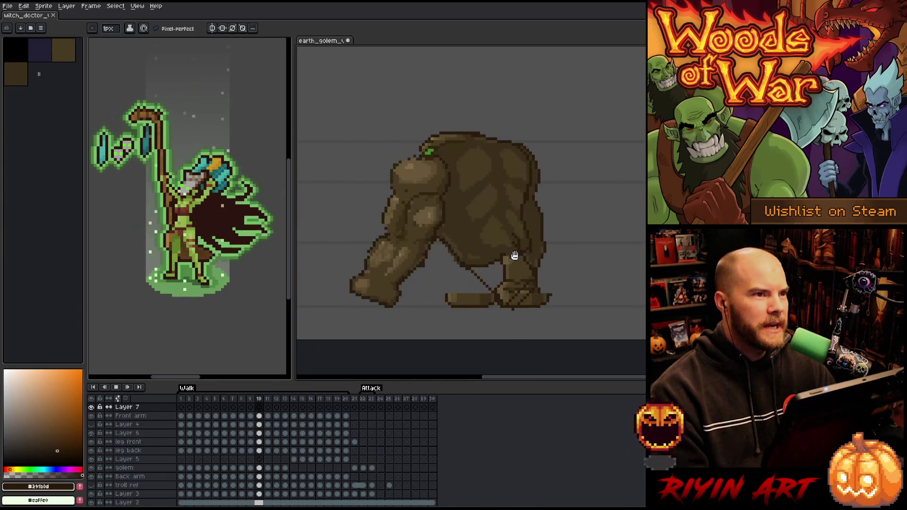
pyautogui.scroll(1, 477, 237)
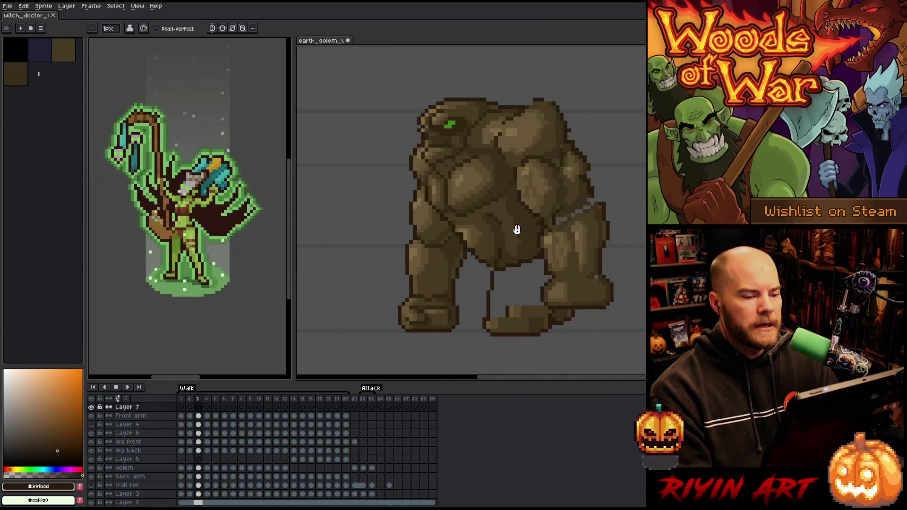
# On frame 9, draw a dark line along the golem's rear leg, comparing with frame 8.
pyautogui.press('Right')
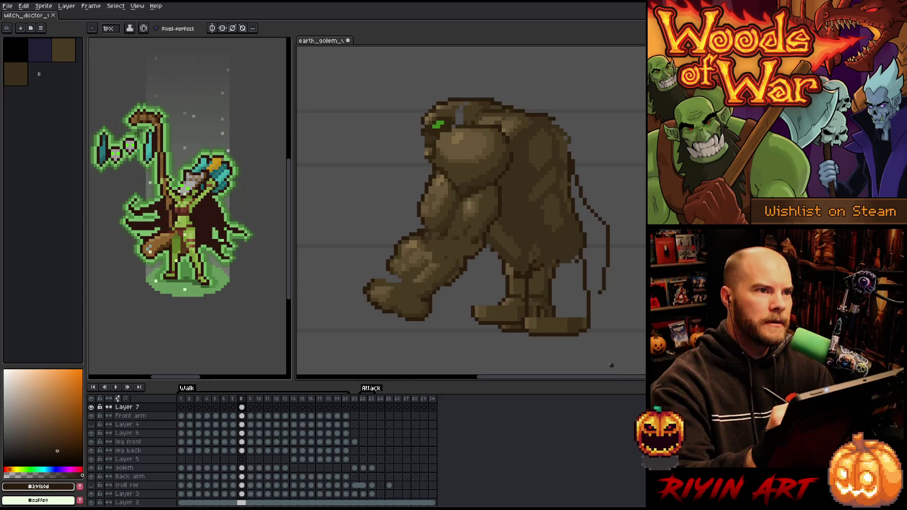
pyautogui.press('Right')
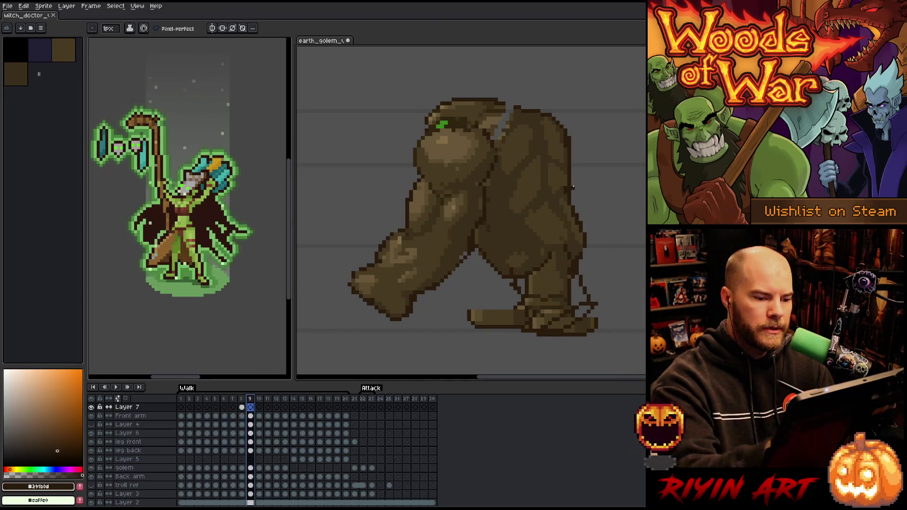
pyautogui.moveTo(576, 180); pyautogui.dragTo(596, 272)
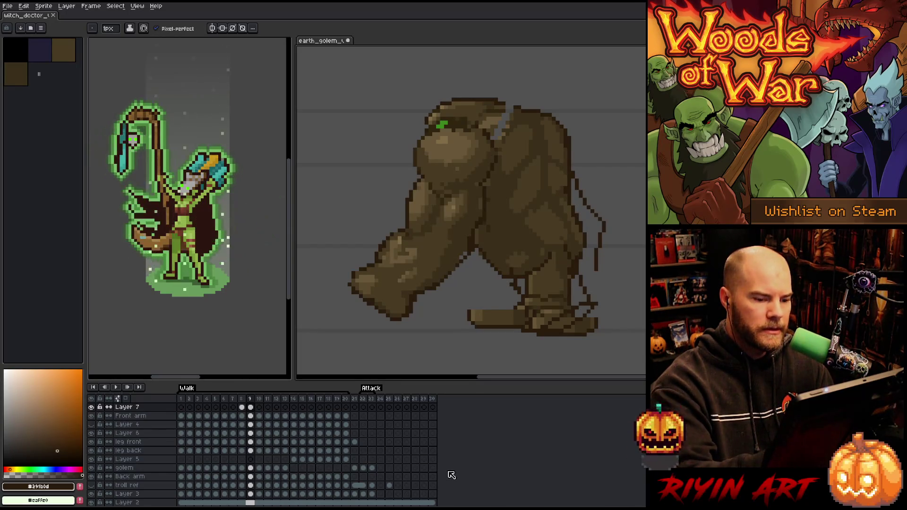
pyautogui.press('Left')
pyautogui.press('Left')
pyautogui.press('Left')
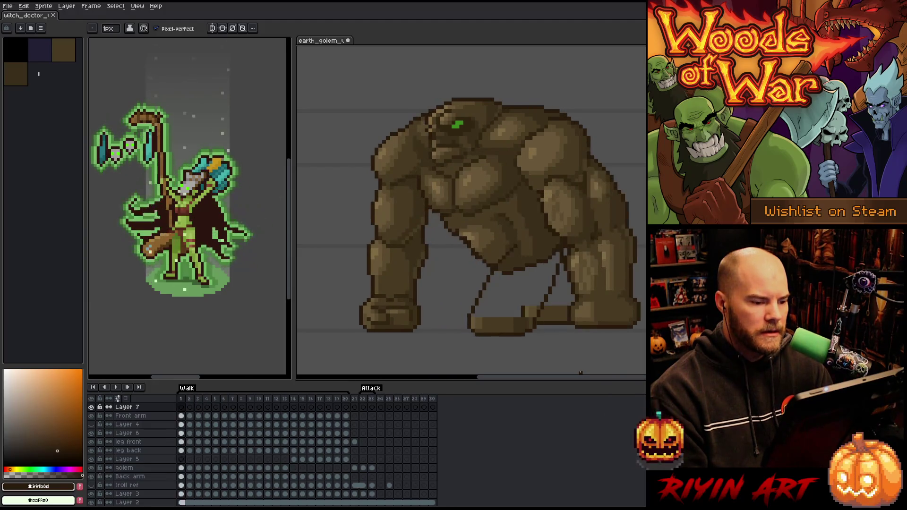
pyautogui.press('Return')
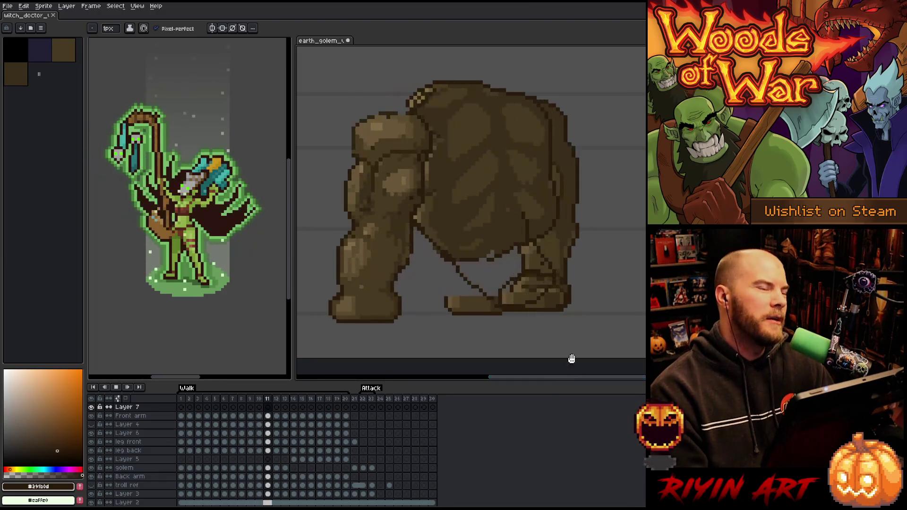
pyautogui.scroll(-2, 483, 134)
pyautogui.scroll(3, 501, 132)
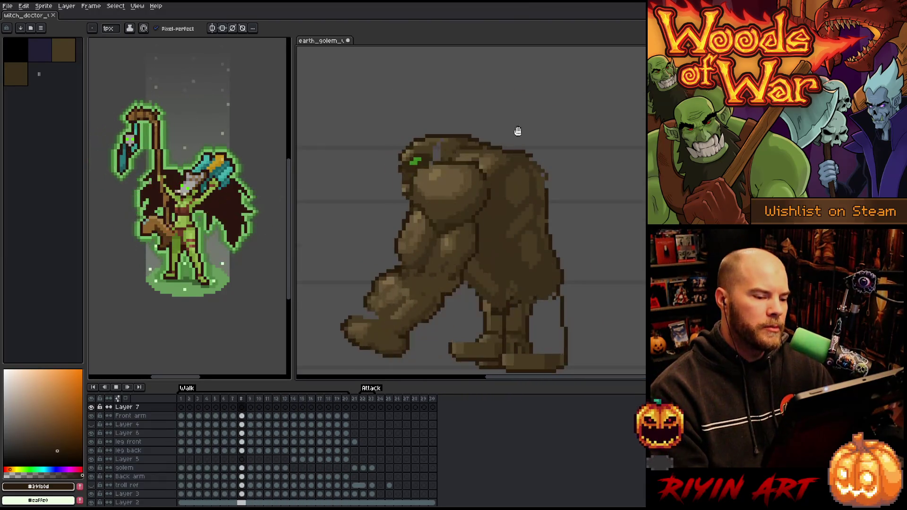
pyautogui.scroll(-3, 576, 180)
pyautogui.scroll(1, 605, 206)
pyautogui.scroll(-1, 573, 202)
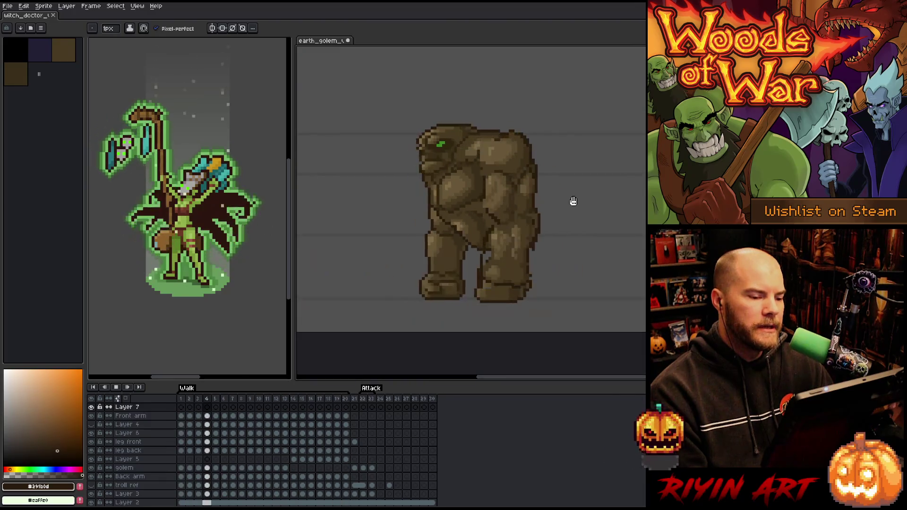
pyautogui.scroll(1, 559, 197)
pyautogui.scroll(-1, 556, 200)
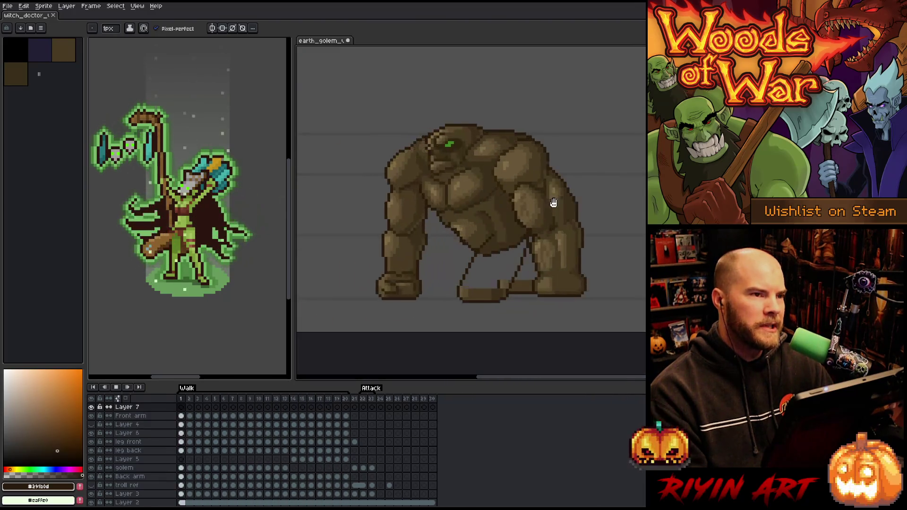
pyautogui.scroll(1, 538, 206)
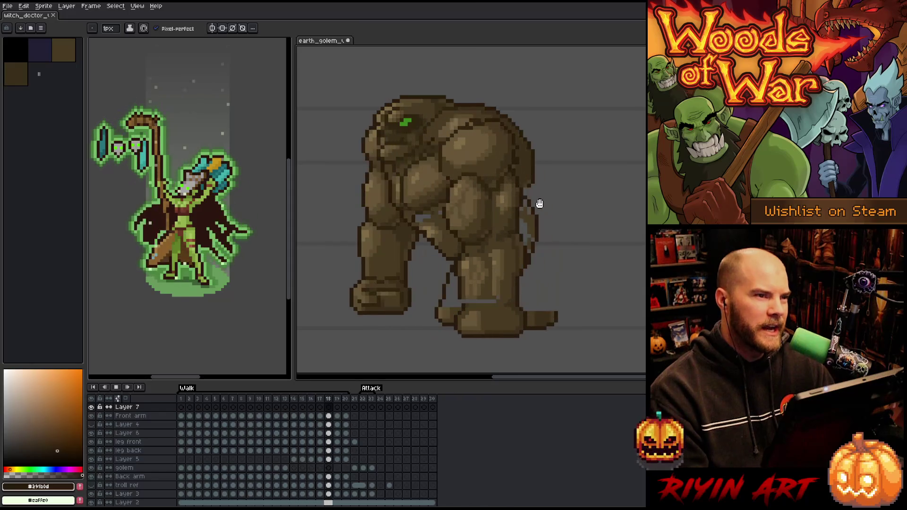